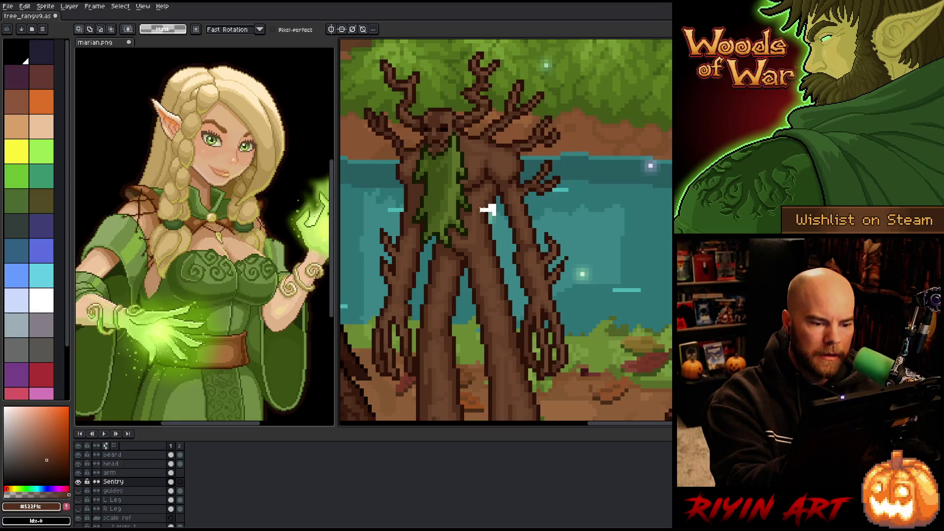
# Lasso-select part of the treant's trunk, extending the outline up the upper trunk.
pyautogui.moveTo(472, 214)
pyautogui.mouseDown()
pyautogui.moveTo(442, 215)
pyautogui.moveTo(399, 260)
pyautogui.moveTo(376, 416)
pyautogui.mouseUp()
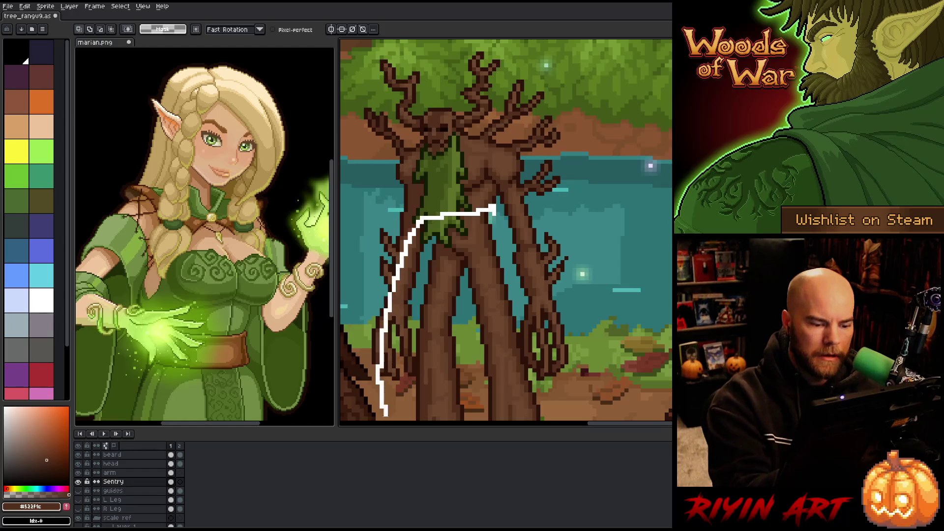
pyautogui.scroll(2, 490, 380)
pyautogui.scroll(-3, 490, 379)
pyautogui.scroll(1, 531, 346)
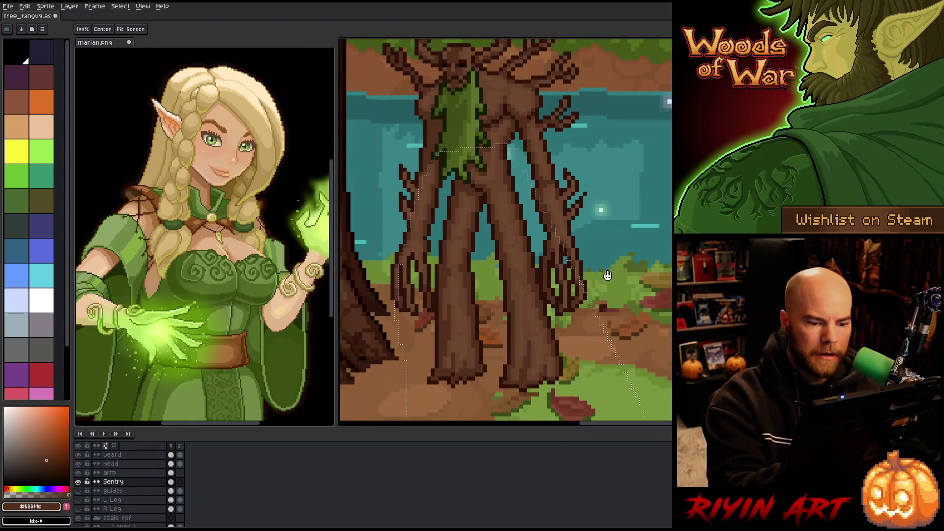
pyautogui.moveTo(429, 100)
pyautogui.mouseDown()
pyautogui.moveTo(444, 107)
pyautogui.moveTo(460, 138)
pyautogui.moveTo(442, 298)
pyautogui.moveTo(413, 342)
pyautogui.mouseUp()
# Shift the selected trunk pixels about 8 px right and commit the move.
pyautogui.moveTo(539, 346); pyautogui.dragTo(543, 345)
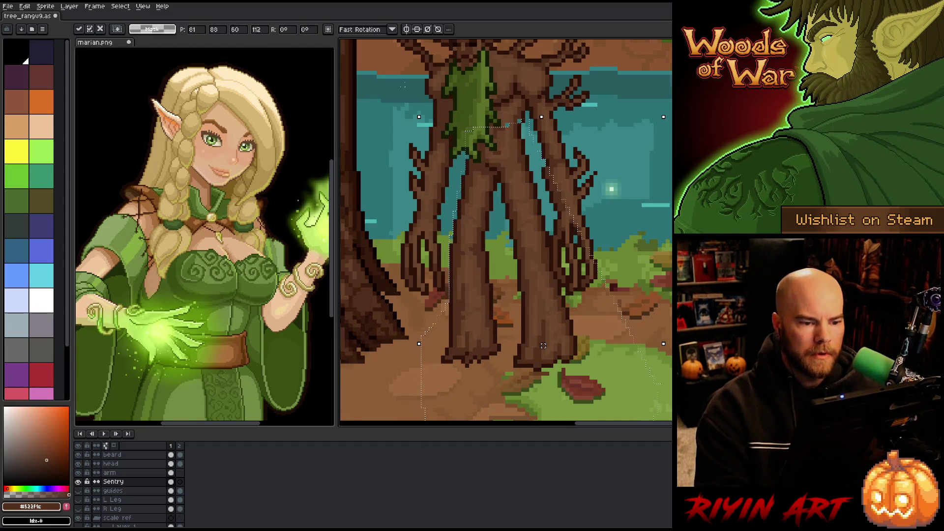
pyautogui.moveTo(509, 152); pyautogui.dragTo(493, 217)
pyautogui.press('Return')
pyautogui.press('b')
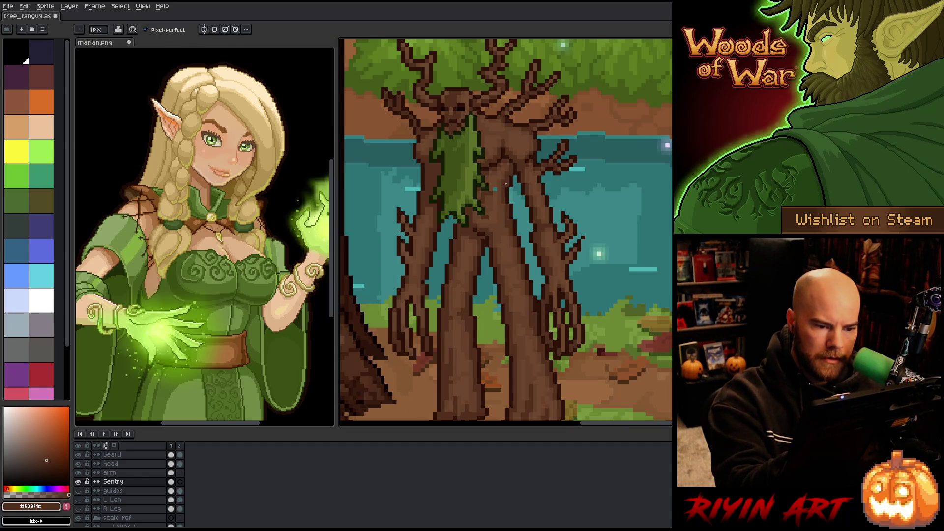
pyautogui.keyDown('alt'); pyautogui.click(494, 187); pyautogui.keyUp('alt')
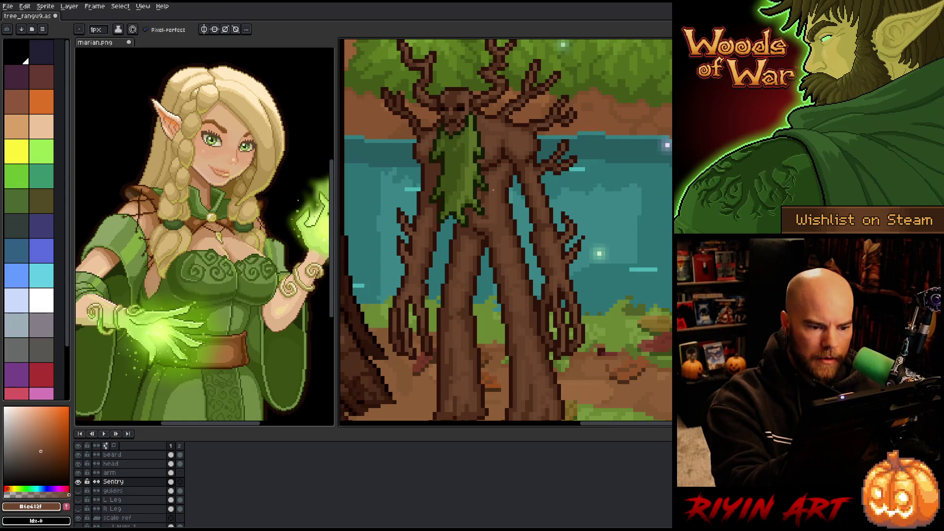
pyautogui.keyDown('alt'); pyautogui.click(478, 183); pyautogui.keyUp('alt')
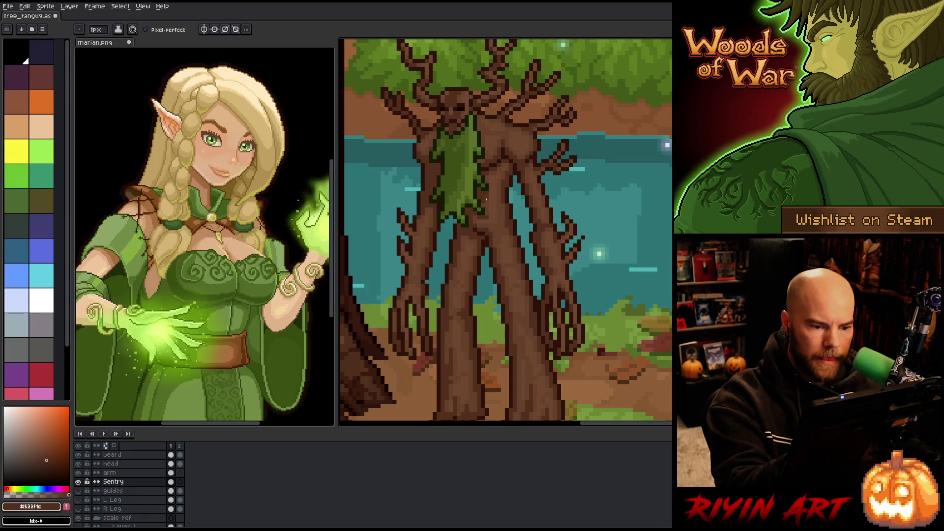
pyautogui.keyDown('alt'); pyautogui.click(490, 189); pyautogui.keyUp('alt')
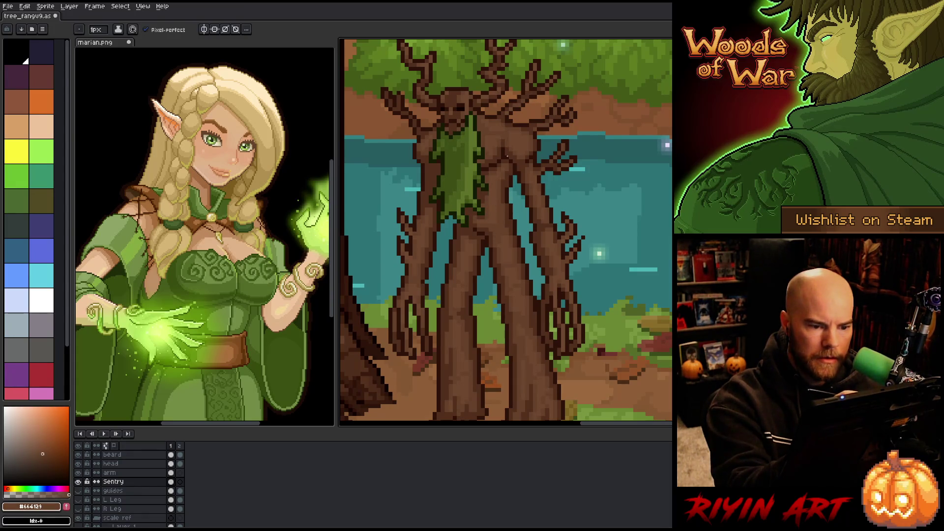
pyautogui.keyDown('alt'); pyautogui.click(494, 193); pyautogui.keyUp('alt')
pyautogui.keyDown('alt'); pyautogui.click(489, 192); pyautogui.keyUp('alt')
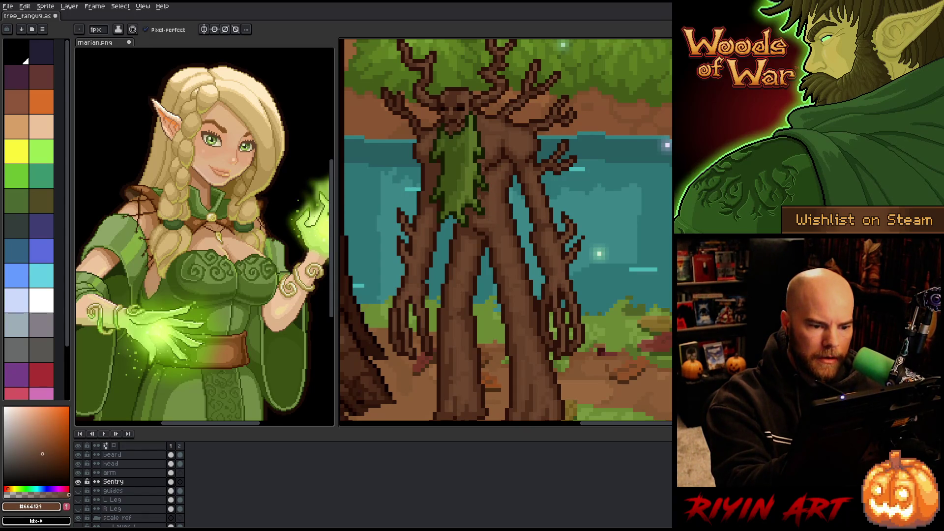
pyautogui.keyDown('alt'); pyautogui.click(490, 199); pyautogui.keyUp('alt')
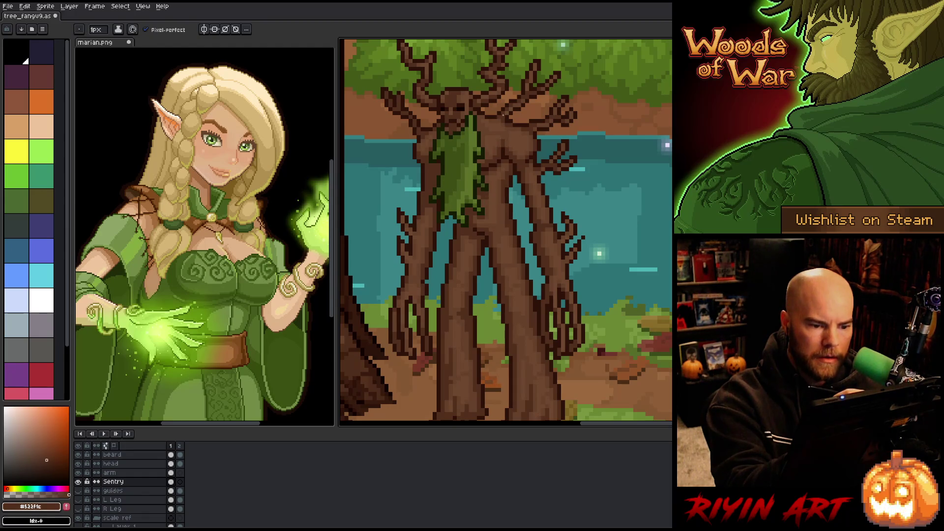
pyautogui.keyDown('alt'); pyautogui.click(487, 197); pyautogui.keyUp('alt')
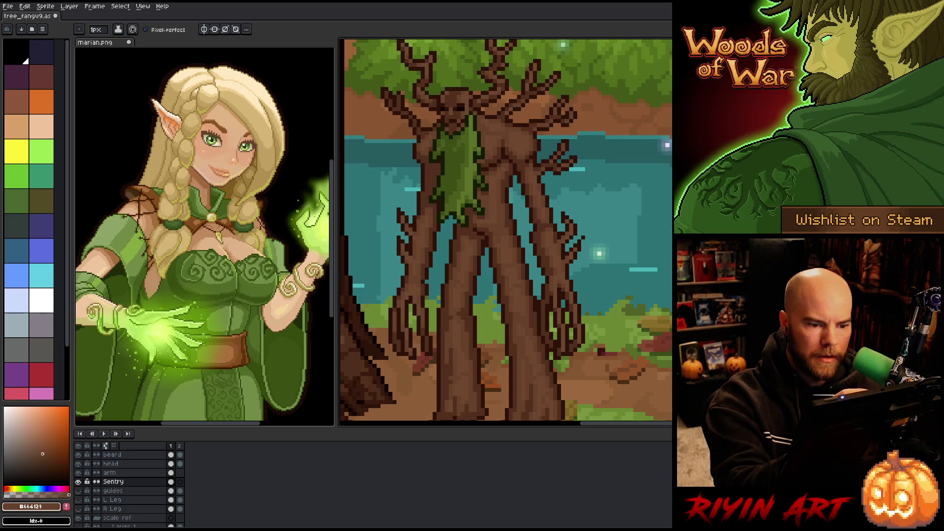
pyautogui.keyDown('alt'); pyautogui.click(489, 199); pyautogui.keyUp('alt')
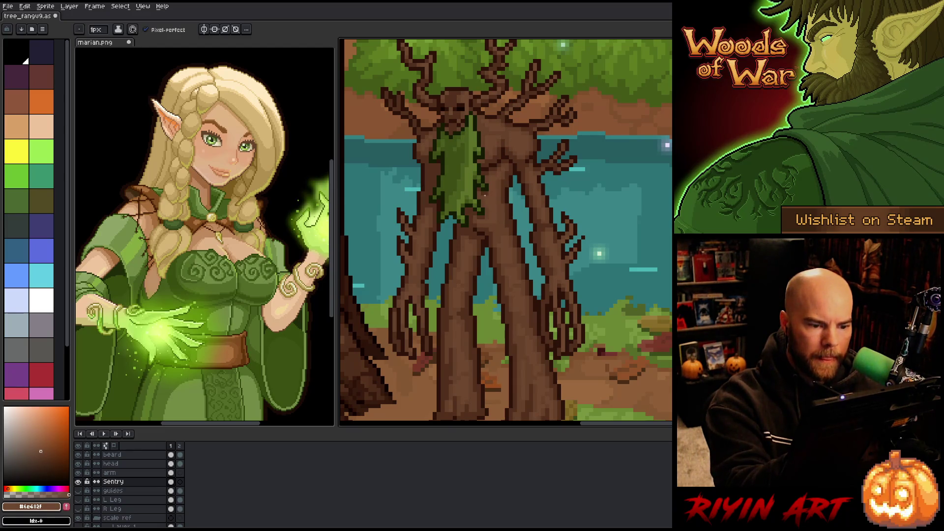
pyautogui.keyDown('alt'); pyautogui.click(486, 202); pyautogui.keyUp('alt')
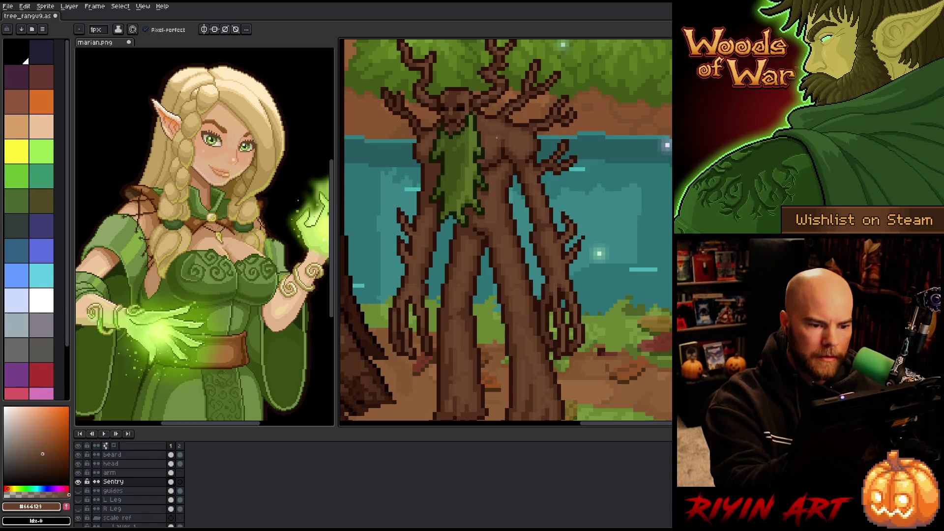
pyautogui.keyDown('alt'); pyautogui.click(508, 208); pyautogui.keyUp('alt')
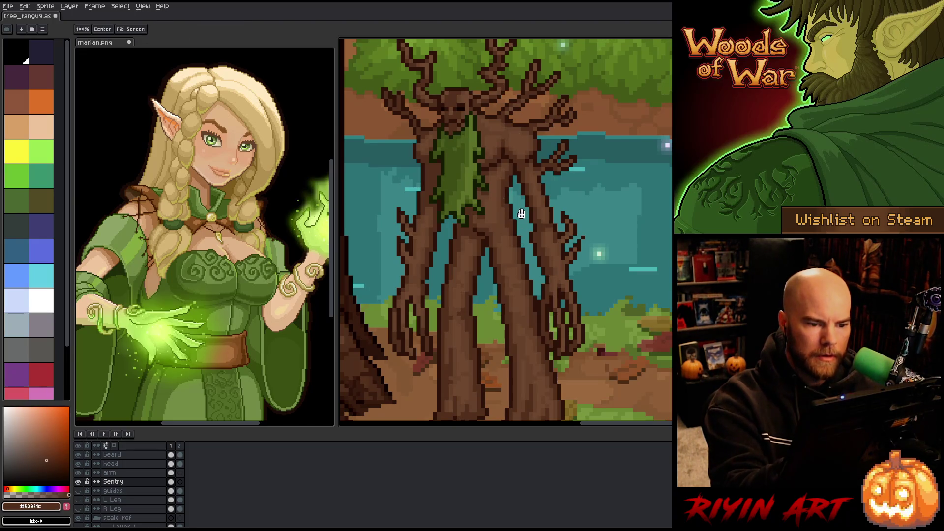
pyautogui.moveTo(521, 214); pyautogui.dragTo(527, 234)
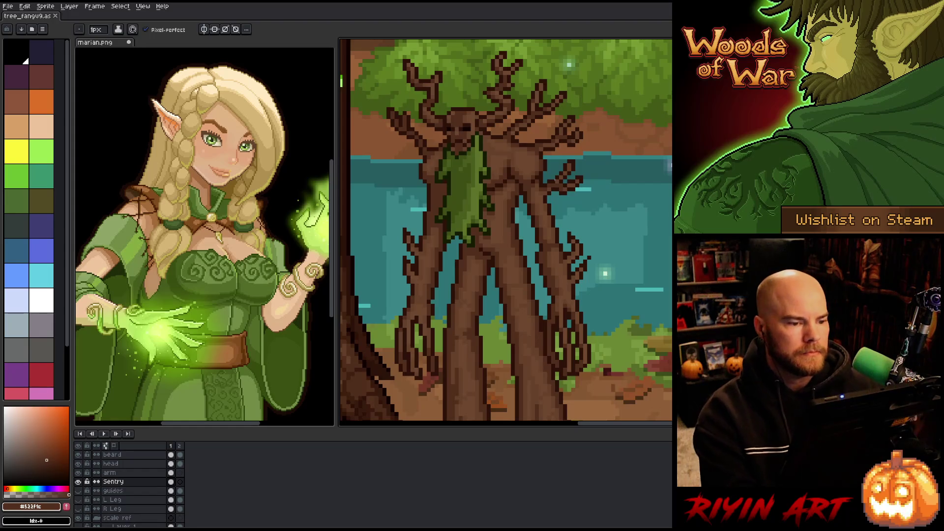
pyautogui.scroll(-1, 555, 180)
pyautogui.moveTo(550, 219); pyautogui.dragTo(559, 232)
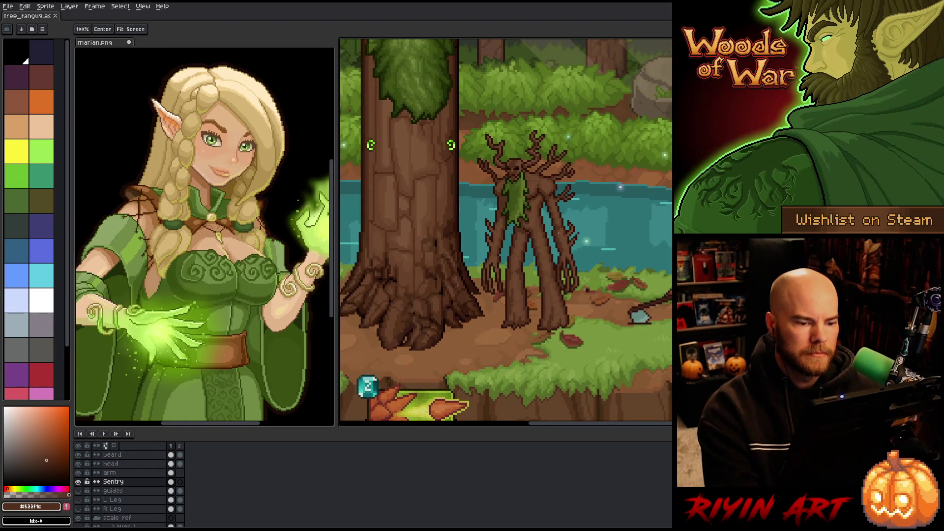
pyautogui.scroll(1, 558, 233)
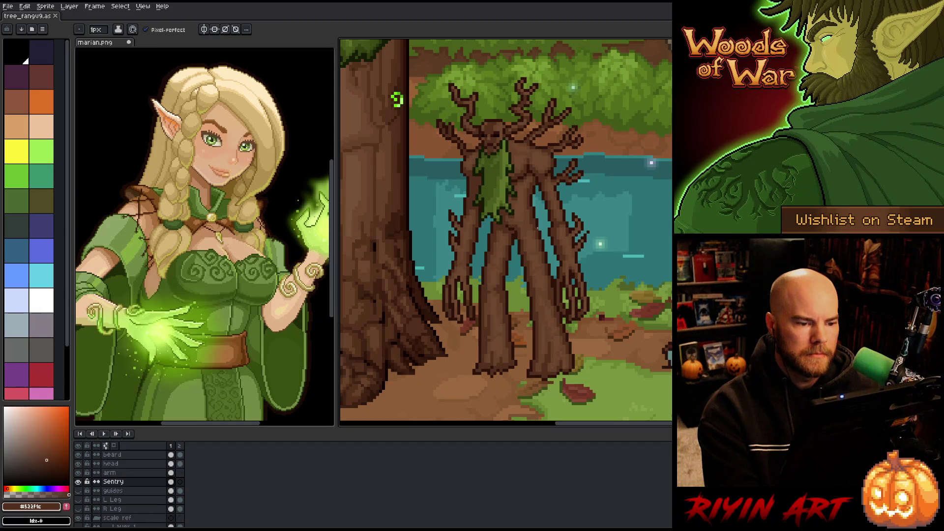
pyautogui.scroll(1, 536, 228)
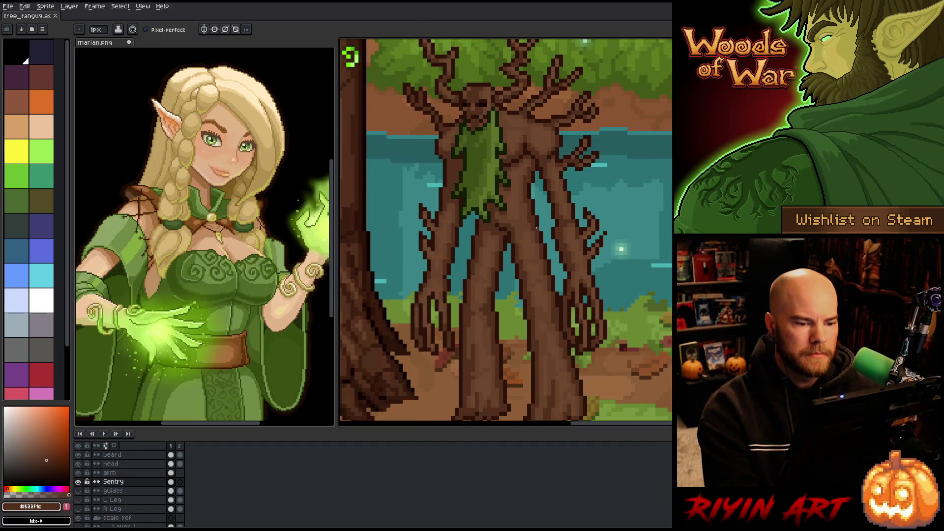
pyautogui.scroll(-2, 536, 227)
pyautogui.scroll(1, 536, 226)
pyautogui.scroll(-1, 558, 238)
pyautogui.scroll(1, 561, 238)
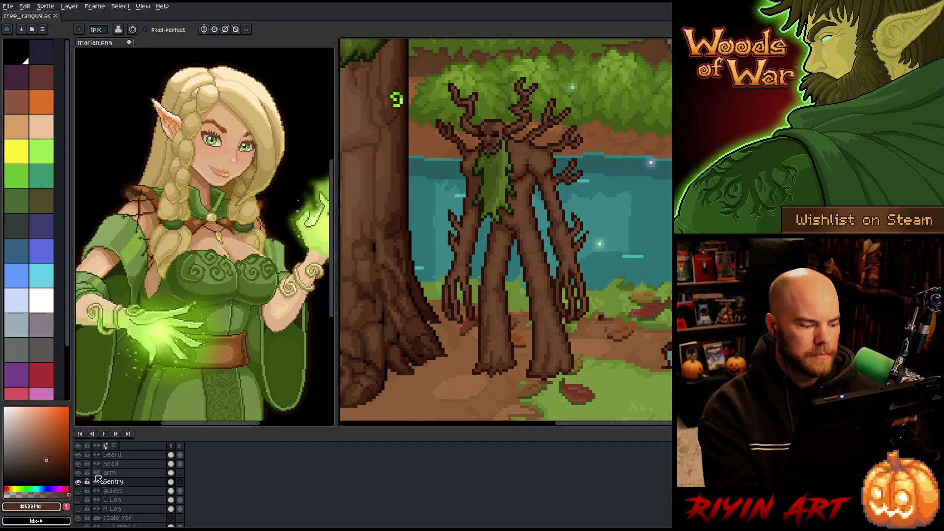
pyautogui.press('q')
# Lasso the whole treant and nudge its body down a few pixels.
pyautogui.moveTo(435, 66)
pyautogui.mouseDown()
pyautogui.moveTo(633, 166)
pyautogui.moveTo(387, 98)
pyautogui.mouseUp()
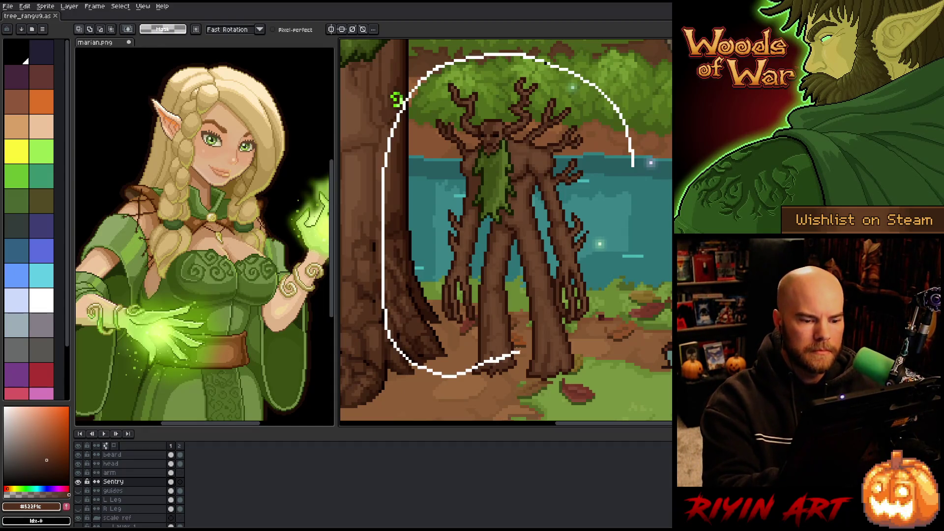
pyautogui.moveTo(584, 265)
pyautogui.mouseDown()
pyautogui.moveTo(633, 372)
pyautogui.moveTo(536, 188)
pyautogui.mouseUp()
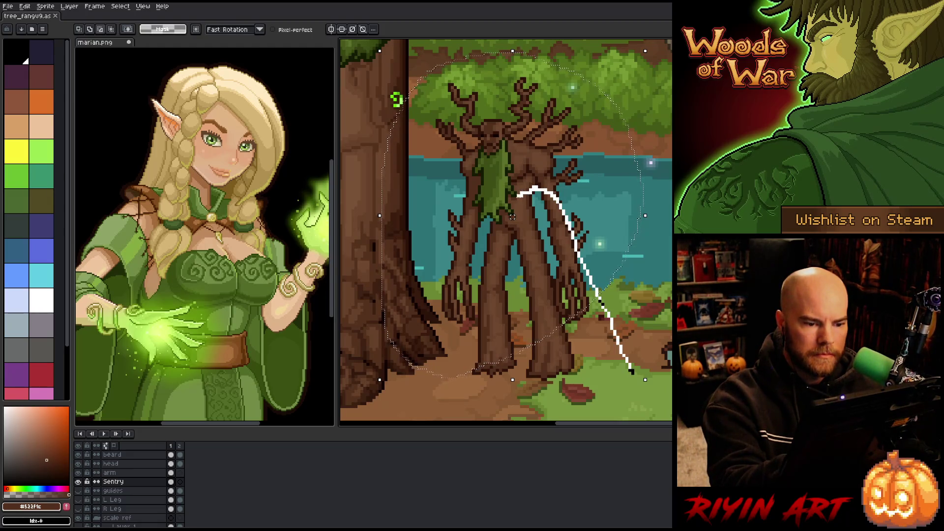
pyautogui.moveTo(503, 199)
pyautogui.mouseDown()
pyautogui.moveTo(480, 271)
pyautogui.moveTo(478, 361)
pyautogui.moveTo(583, 398)
pyautogui.mouseUp()
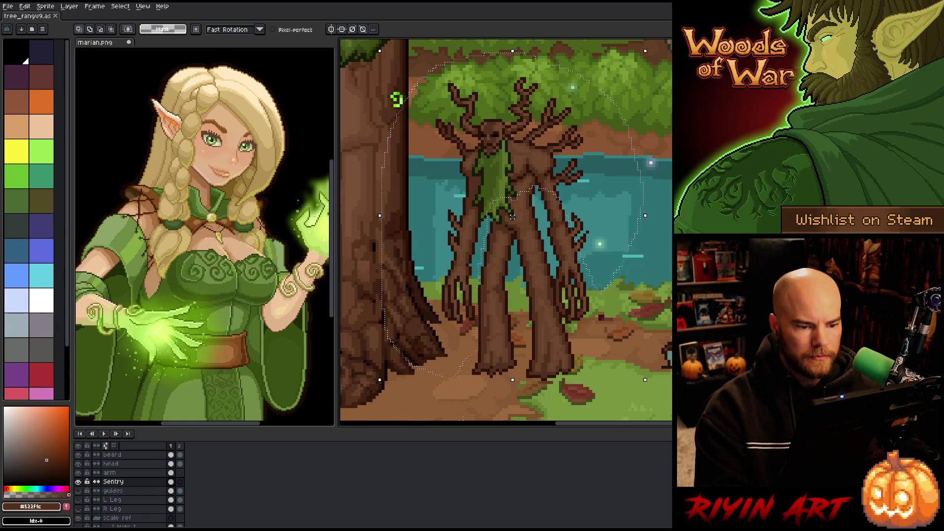
pyautogui.moveTo(511, 216); pyautogui.dragTo(512, 219)
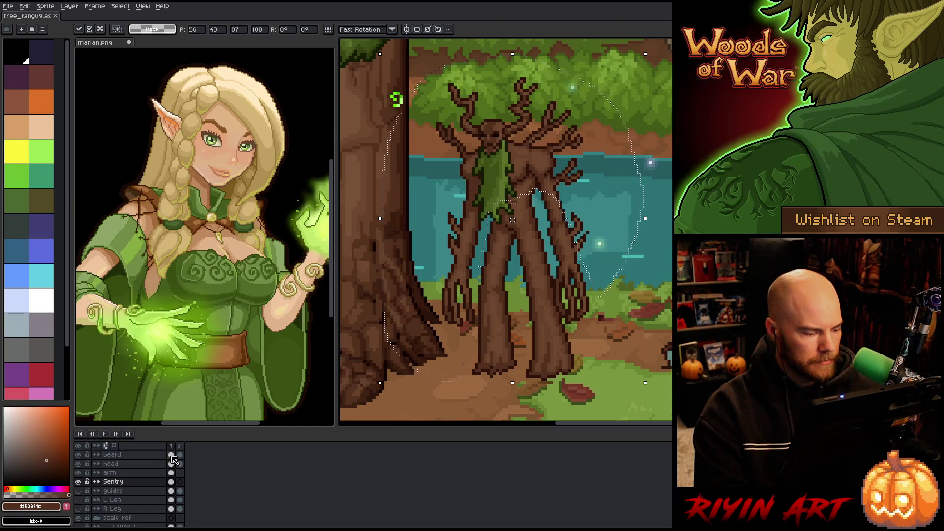
# Transform the arm and beard layer contents, committing the adjustments on the beard's first frame.
pyautogui.click(171, 473)
pyautogui.hotkey('ctrl', 't')
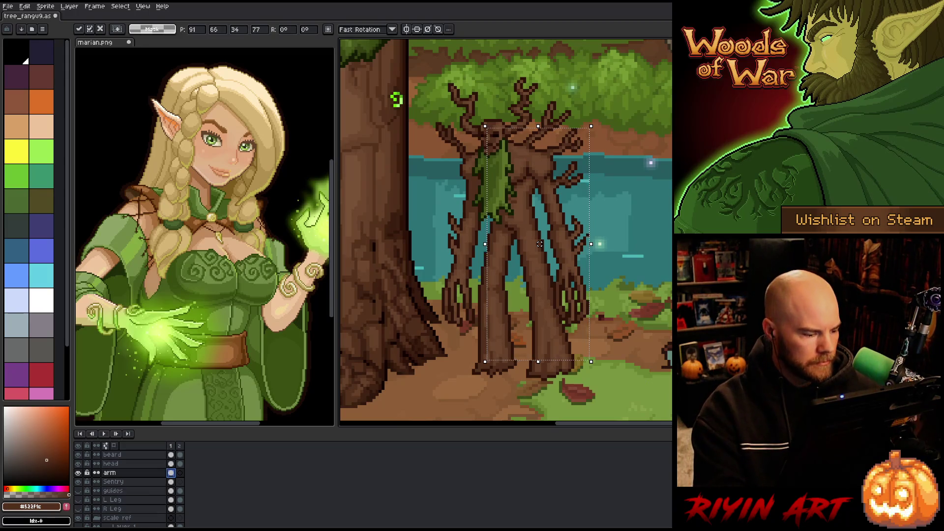
pyautogui.click(170, 455)
pyautogui.keyDown('shift'); pyautogui.click(171, 464); pyautogui.keyUp('shift')
pyautogui.press('v')
pyautogui.click(157, 455)
pyautogui.click(171, 454)
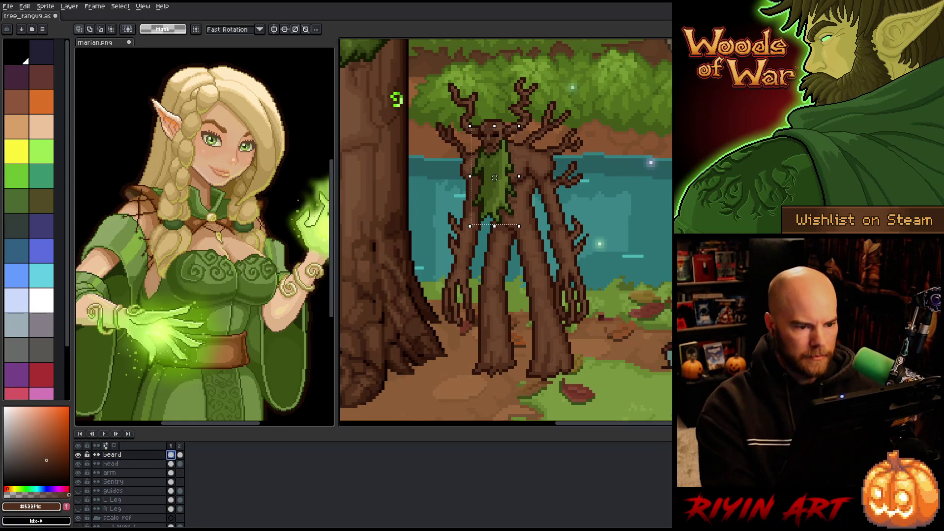
# Move the antlered head layer down about 6 px and apply the transform.
pyautogui.click(128, 463)
pyautogui.hotkey('ctrl', 't')
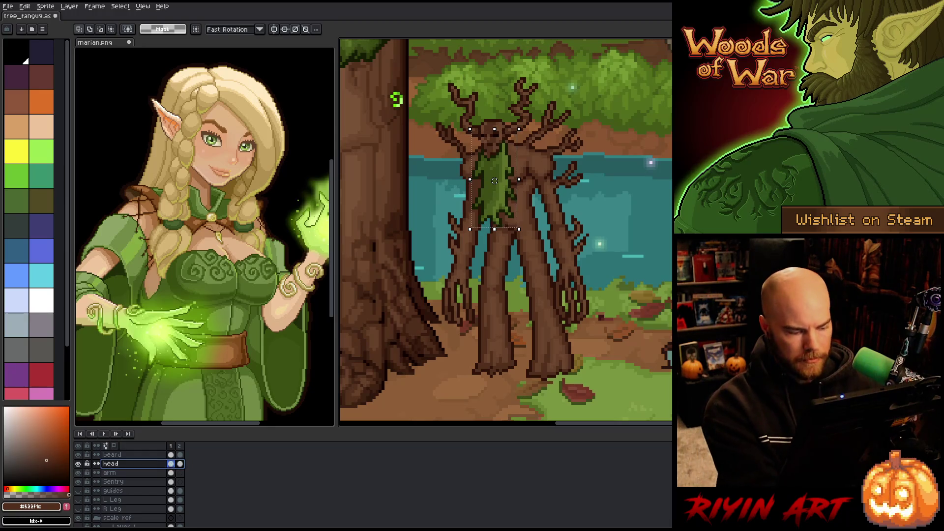
pyautogui.hotkey('ctrl', 't')
pyautogui.moveTo(494, 118); pyautogui.dragTo(494, 121)
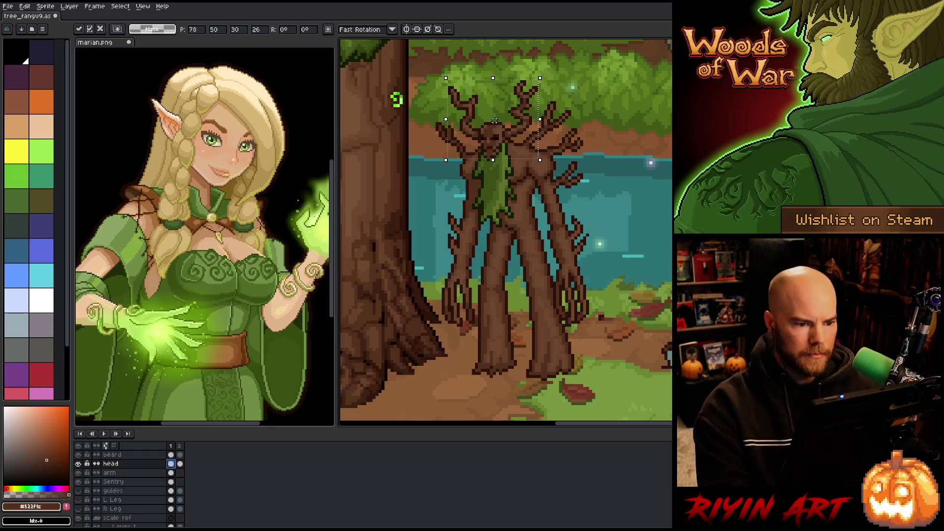
pyautogui.press('Return')
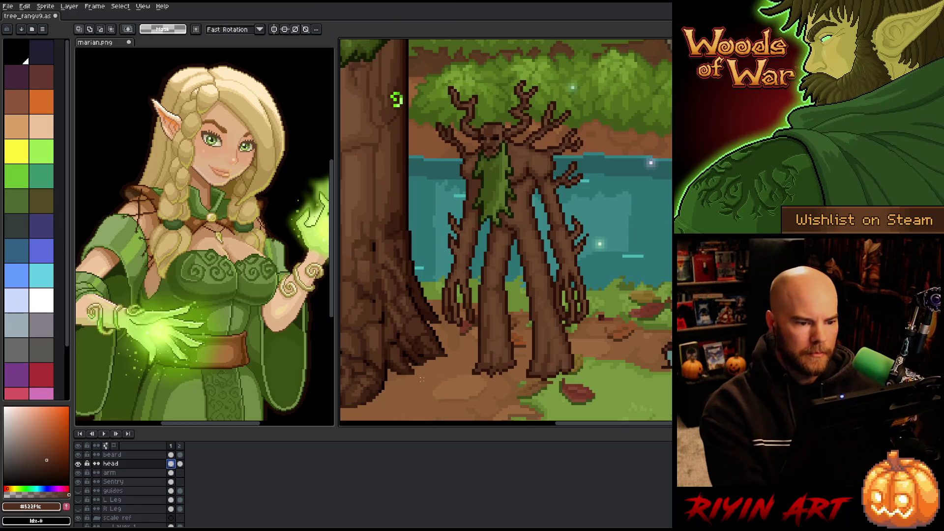
# Sample the treant's mid brown with the eyedropper for shading on the first frame.
pyautogui.scroll(-2, 451, 296)
pyautogui.scroll(1, 451, 296)
pyautogui.moveTo(452, 296); pyautogui.dragTo(452, 248)
pyautogui.press('m')
pyautogui.press('.')
pyautogui.press(',')
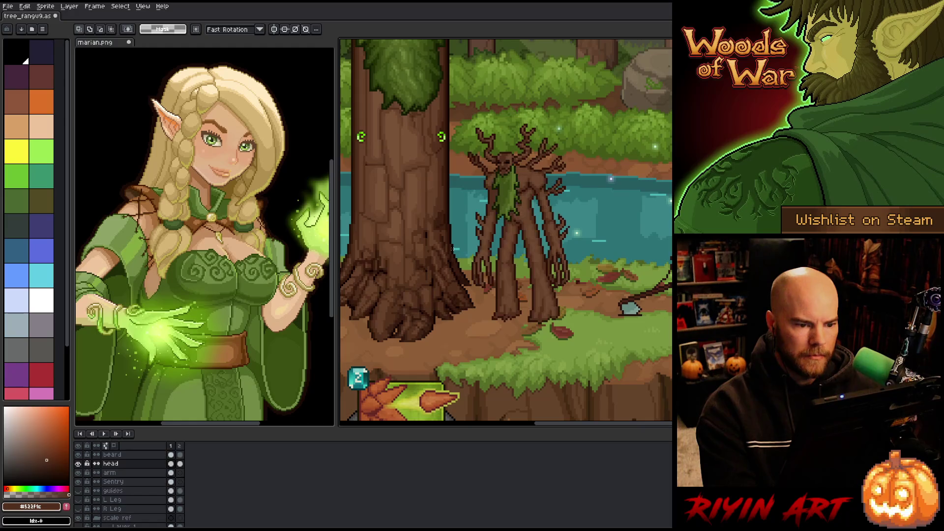
pyautogui.scroll(3, 508, 259)
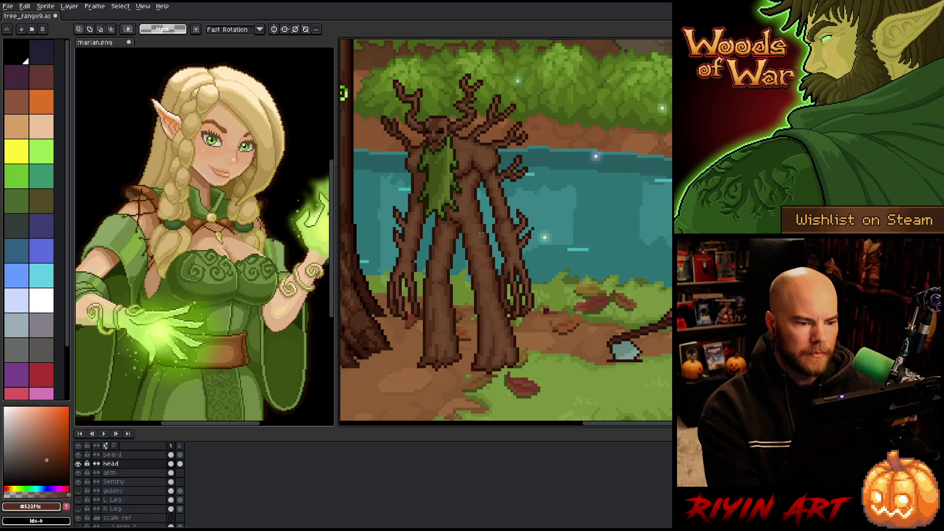
pyautogui.press('i')
pyautogui.click(472, 158)
pyautogui.press('b')
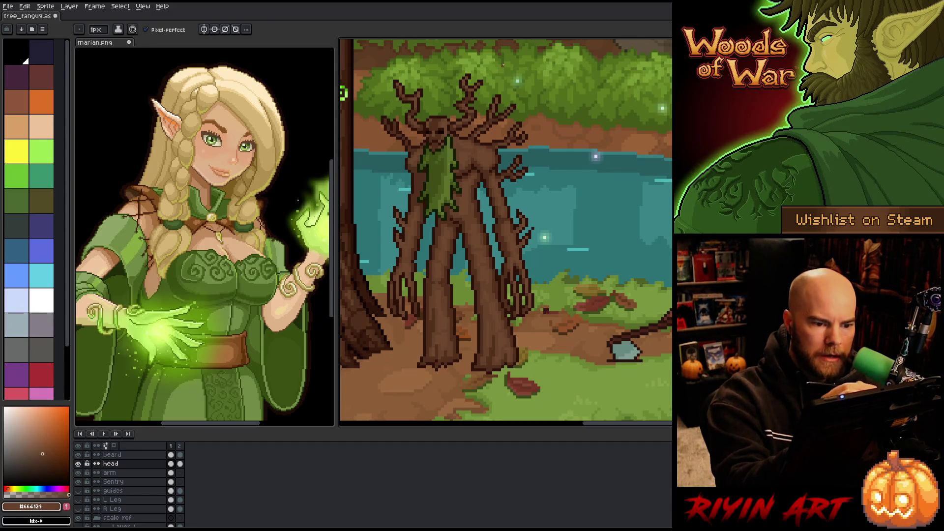
# Shade the head with a lighter brown and darker #664129, then save.
pyautogui.hotkey('ctrl', 's')
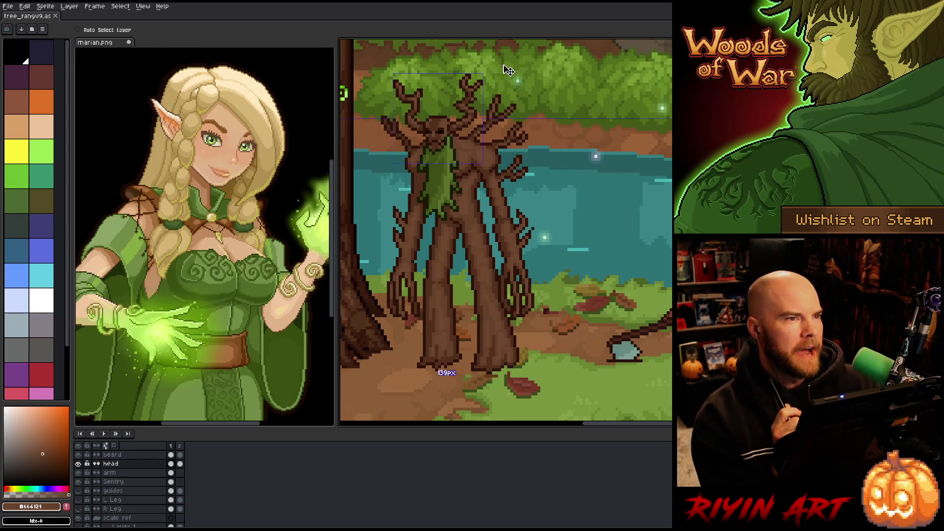
pyautogui.click(503, 65)
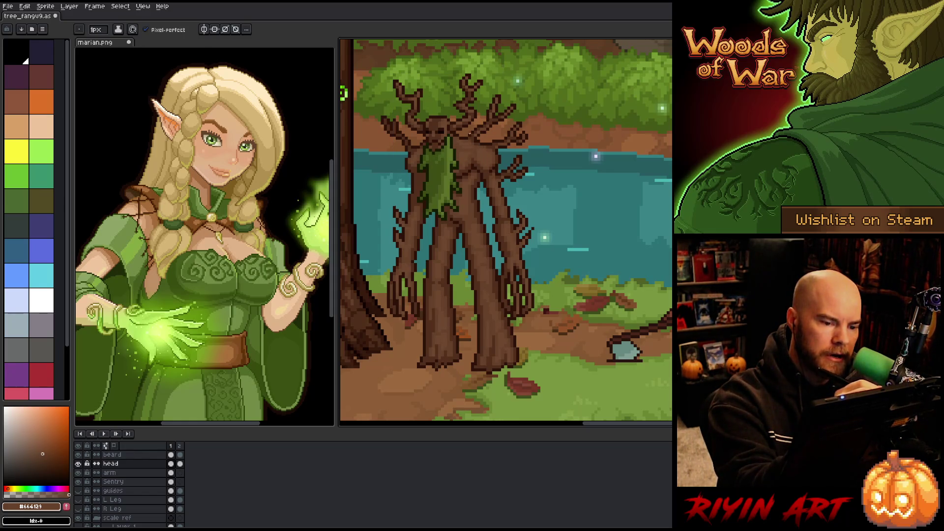
pyautogui.keyDown('alt'); pyautogui.click(468, 142); pyautogui.keyUp('alt')
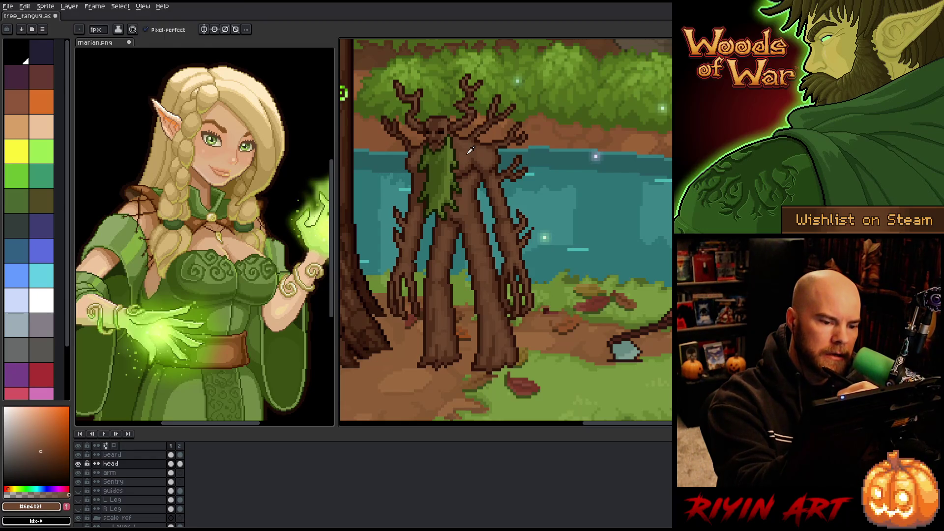
pyautogui.keyDown('alt'); pyautogui.click(472, 152); pyautogui.keyUp('alt')
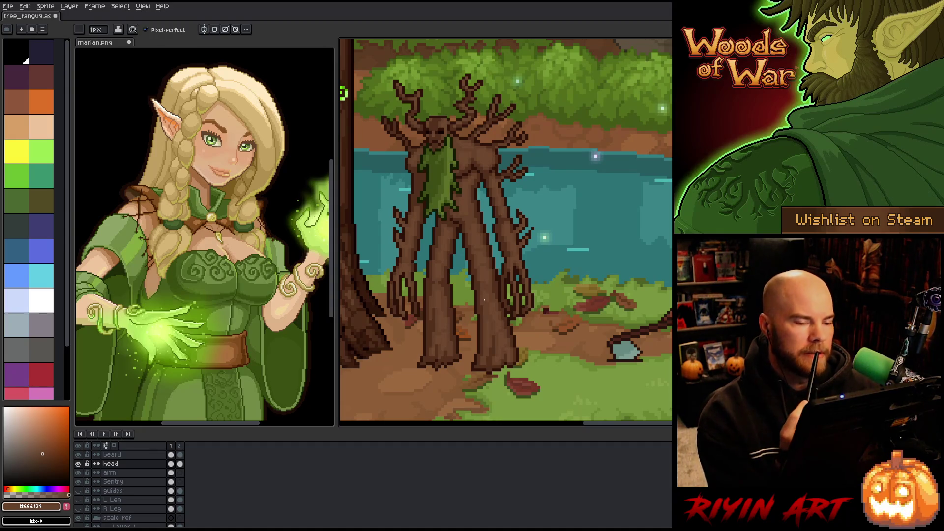
pyautogui.hotkey('ctrl', 's')
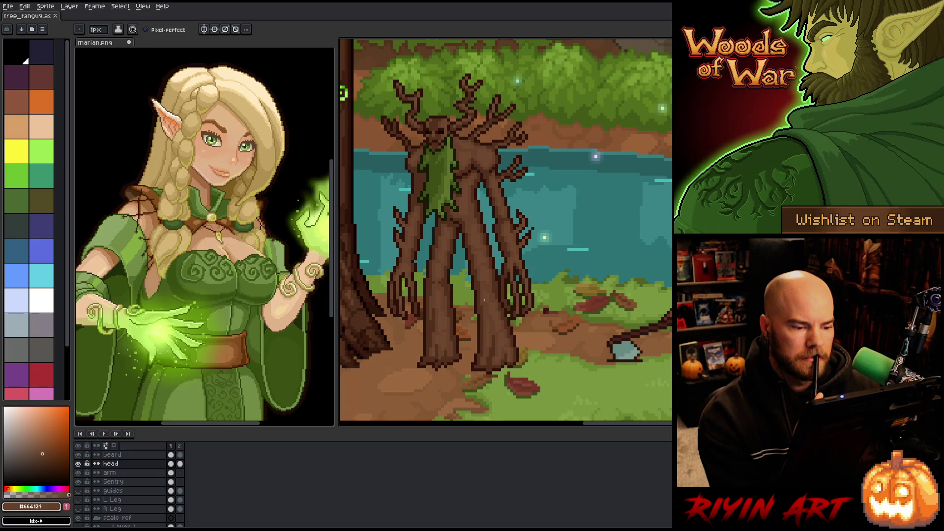
# Continue shading with dark trunk brown #533f1c on the head layer's frame 1 cel.
pyautogui.press('i')
pyautogui.press('b')
pyautogui.click(446, 212)
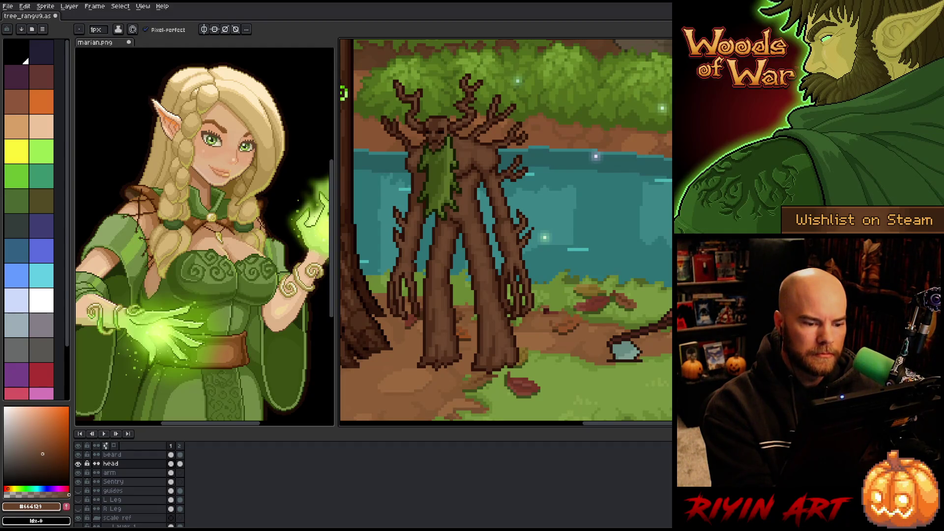
pyautogui.moveTo(503, 241); pyautogui.dragTo(536, 246)
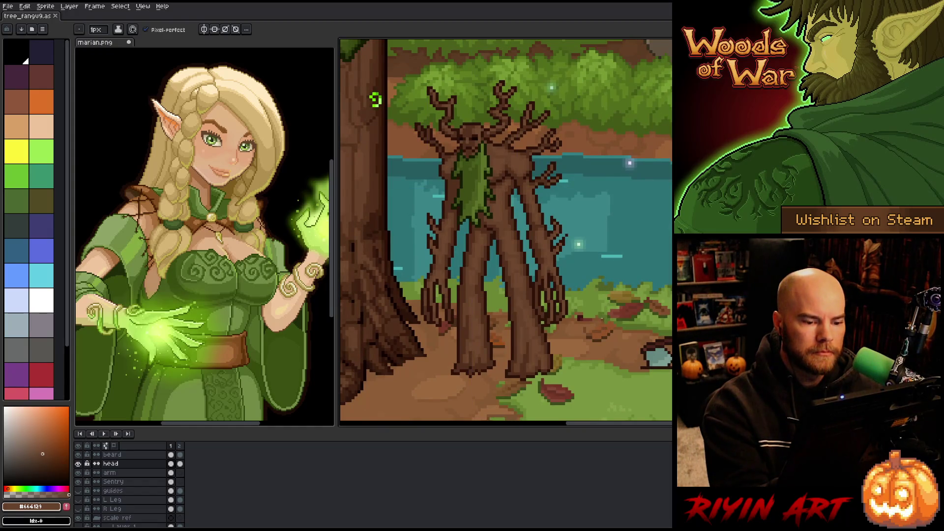
pyautogui.keyDown('alt'); pyautogui.click(463, 155); pyautogui.keyUp('alt')
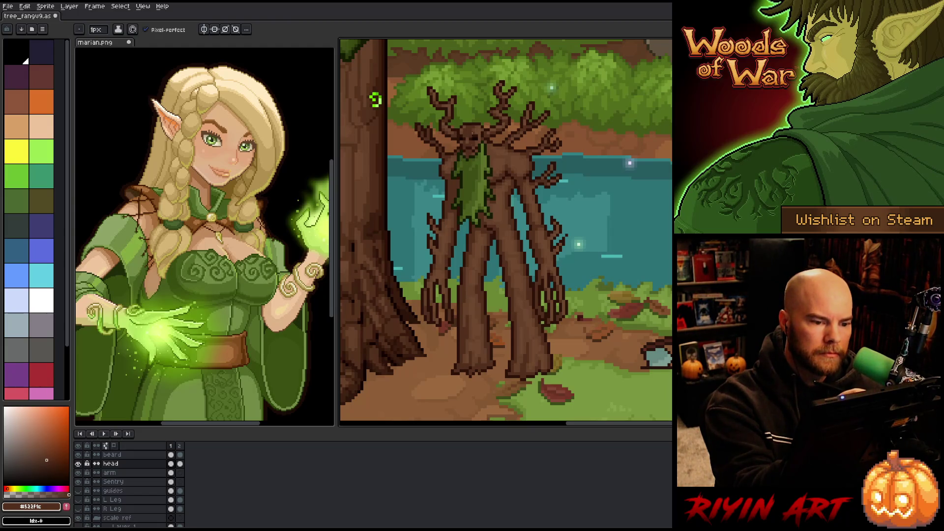
pyautogui.click(170, 463)
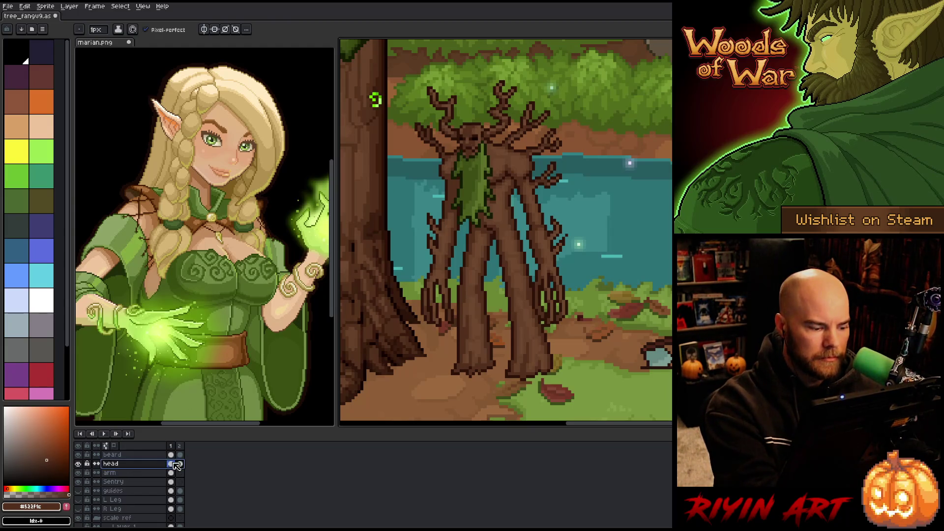
# Undo a head fix and switch to the beard layer, panning around the forest scene.
pyautogui.hotkey('ctrl', 'z')
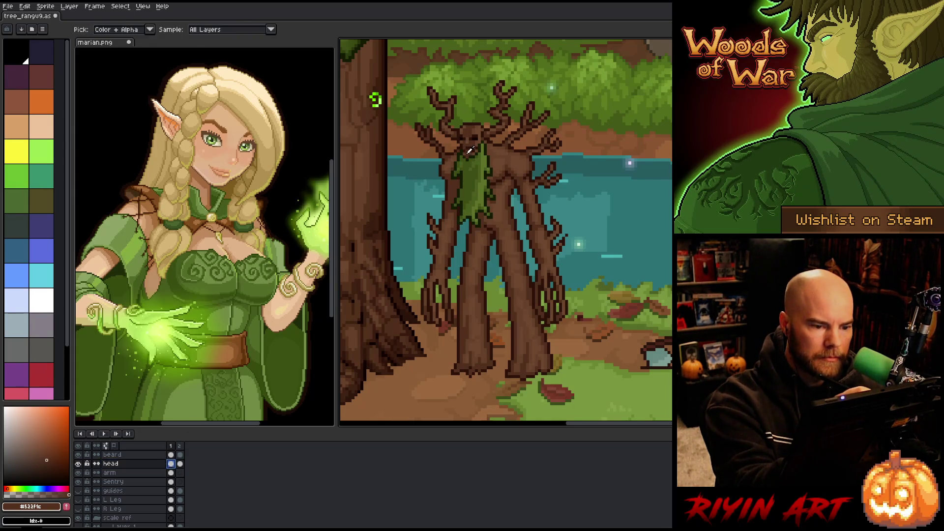
pyautogui.click(171, 454)
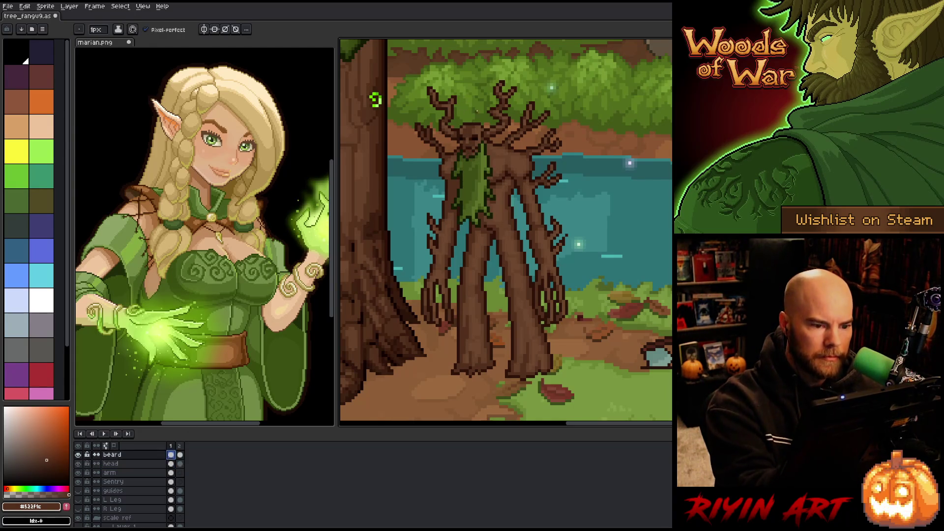
pyautogui.press('v')
pyautogui.press('b')
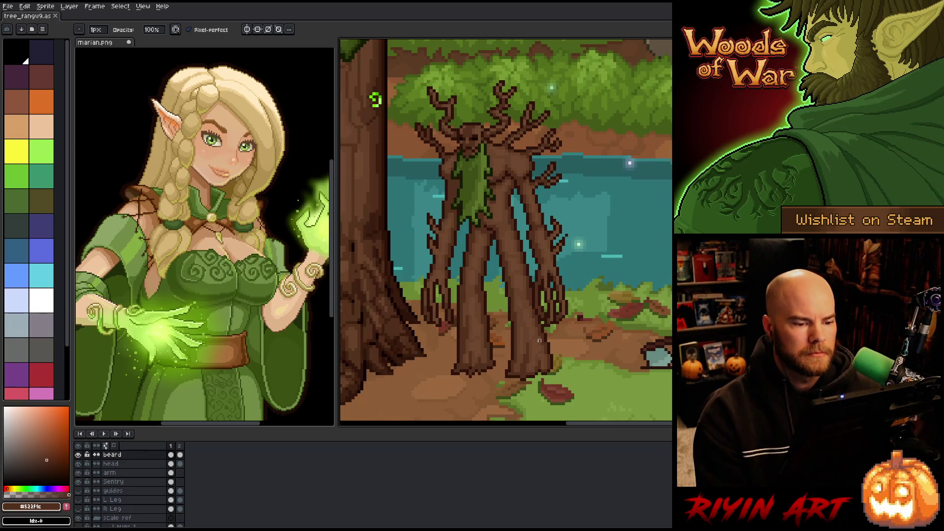
pyautogui.scroll(-1, 531, 317)
pyautogui.press('h')
pyautogui.moveTo(530, 317)
pyautogui.mouseDown()
pyautogui.moveTo(579, 277)
pyautogui.moveTo(483, 327)
pyautogui.mouseUp()
pyautogui.press('b')
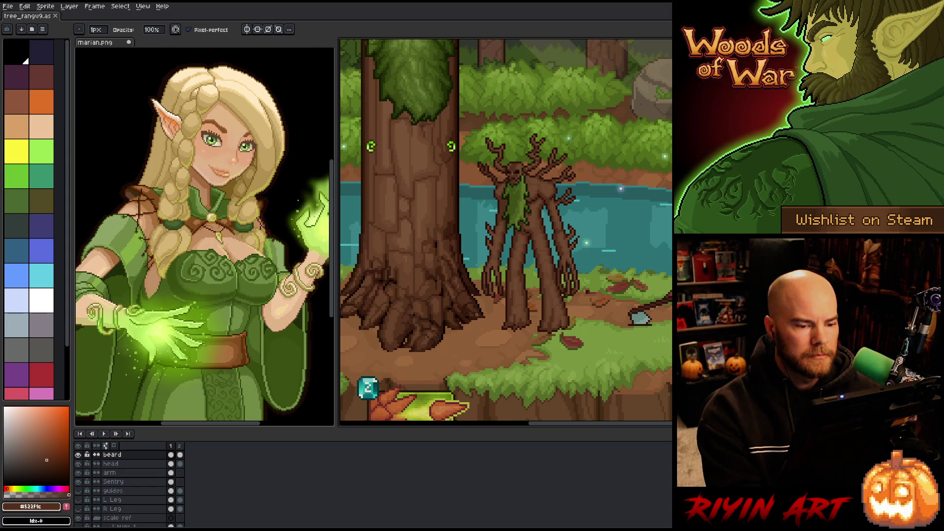
# Sample deep brown #2c1209 and darken the branch outline on the Sentry layer.
pyautogui.scroll(3, 582, 223)
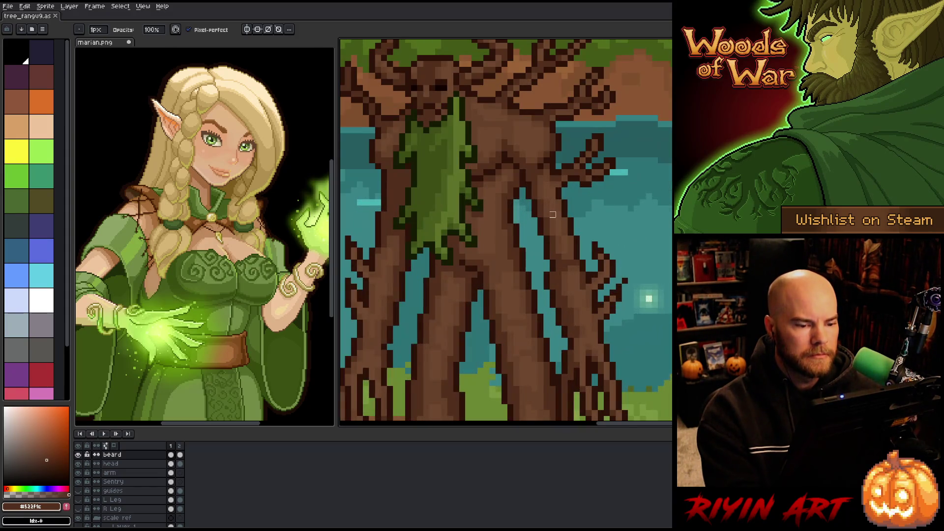
pyautogui.press('e')
pyautogui.keyDown('alt'); pyautogui.click(519, 221); pyautogui.keyUp('alt')
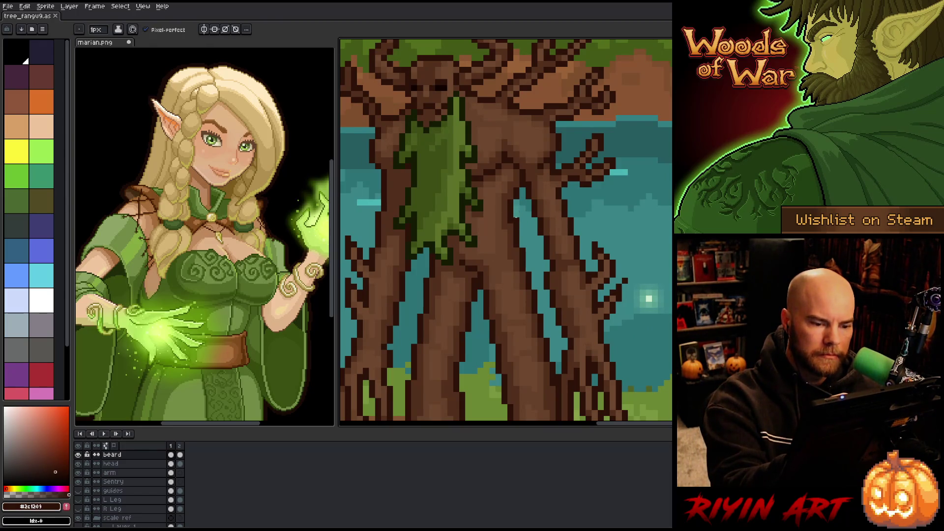
pyautogui.click(173, 481)
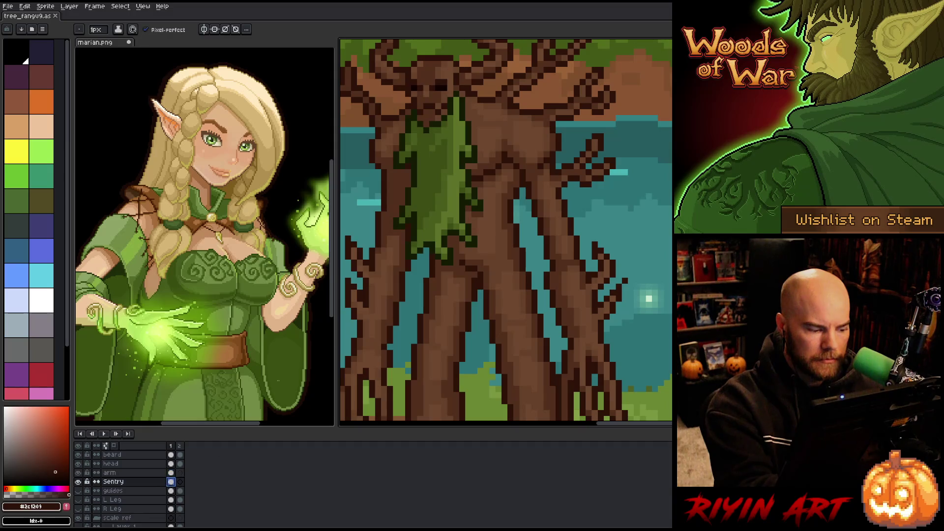
pyautogui.click(516, 226)
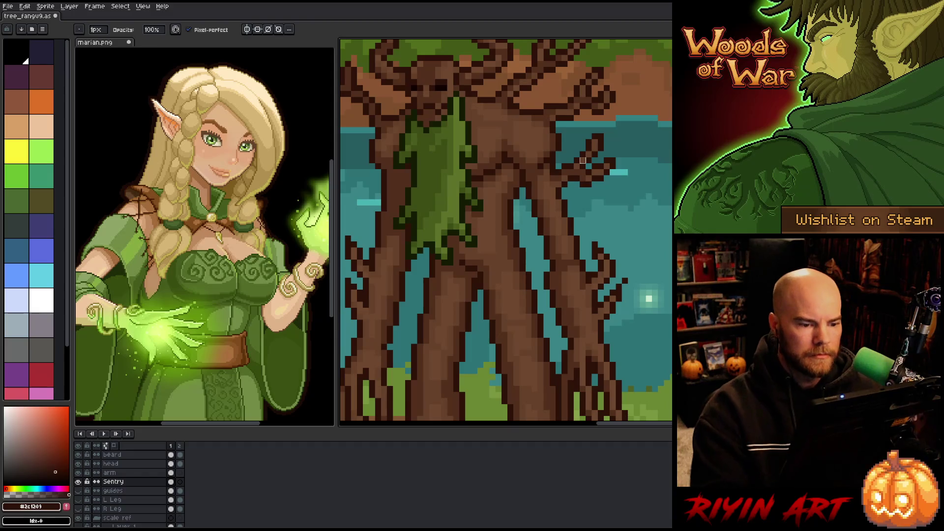
pyautogui.scroll(-5, 514, 316)
pyautogui.moveTo(515, 317); pyautogui.dragTo(521, 272)
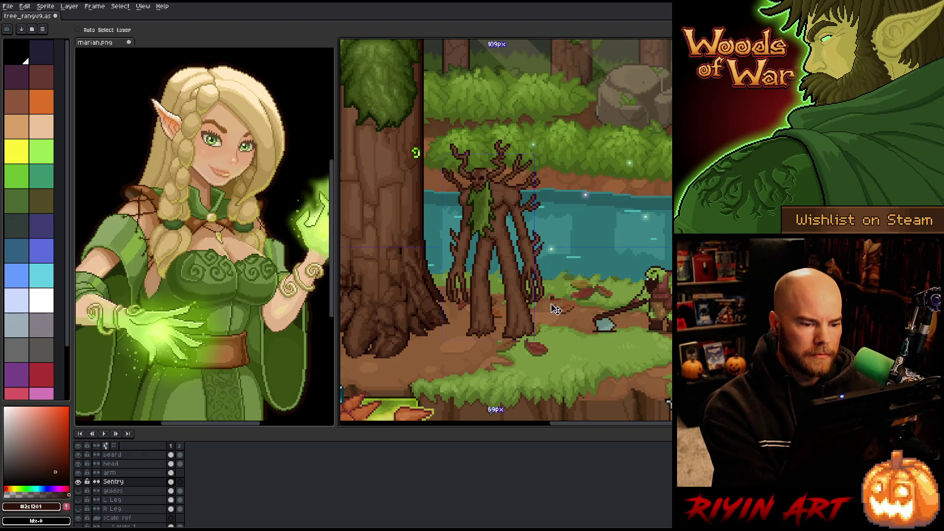
# Finish the outline touch-ups, save with Ctrl+S, and bring up Save As.
pyautogui.press('v')
pyautogui.rightClick(553, 306)
pyautogui.press('Escape')
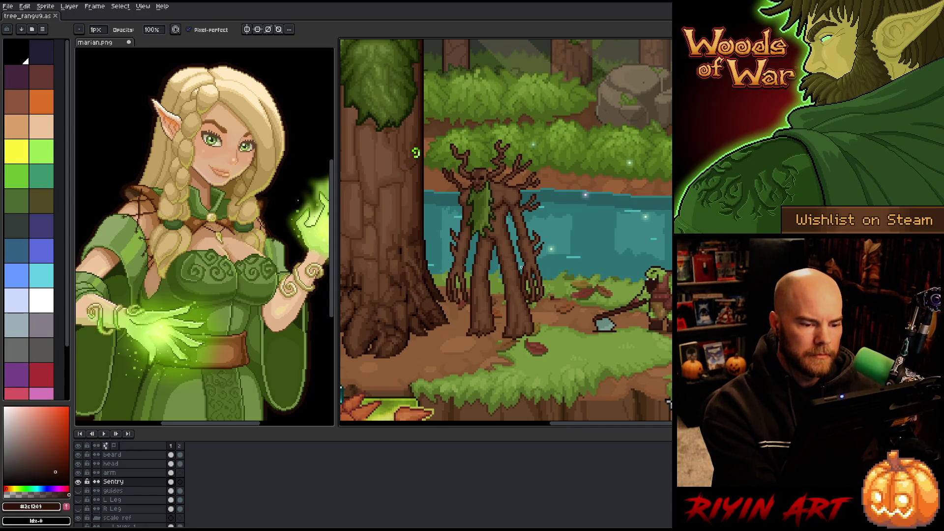
pyautogui.scroll(4, 491, 233)
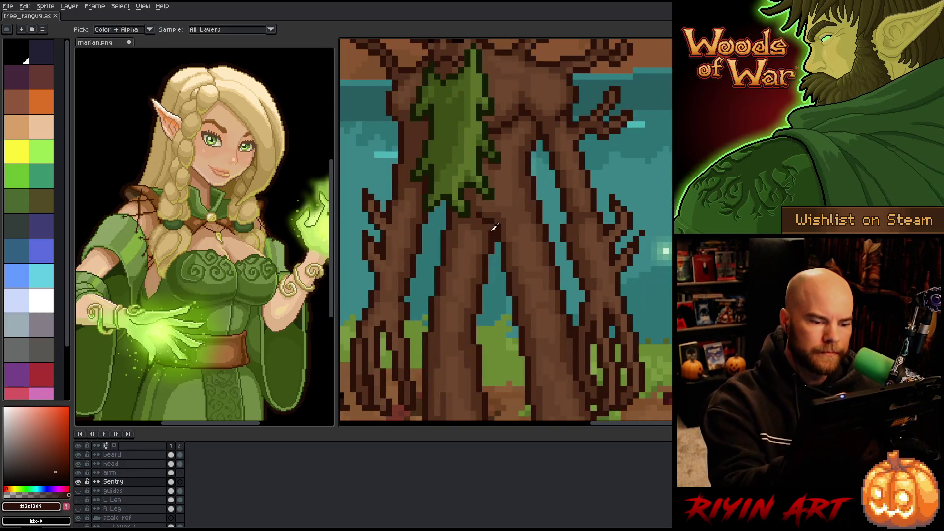
pyautogui.press('e')
pyautogui.scroll(-4, 497, 295)
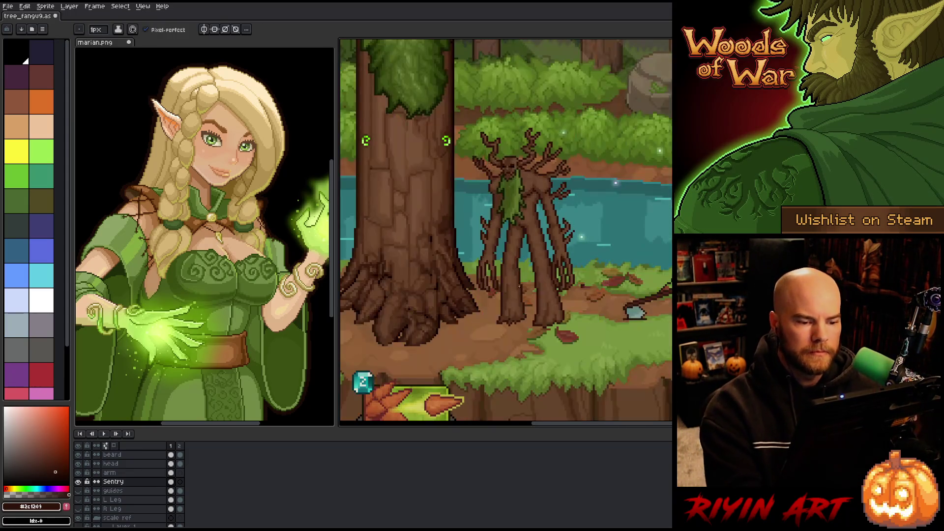
pyautogui.press('v')
pyautogui.press('b')
pyautogui.hotkey('ctrl', 's')
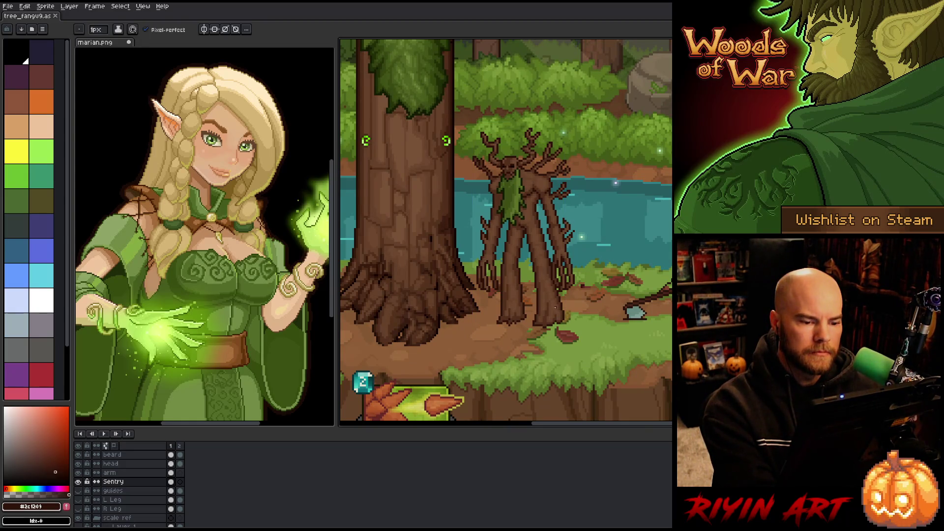
pyautogui.press('v')
pyautogui.hotkey('ctrl', 'shift', 's')
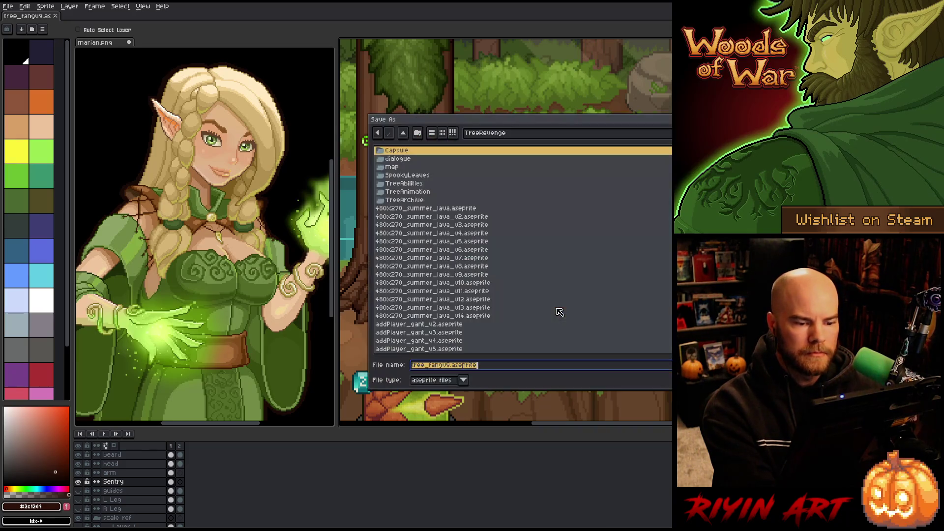
# Via File > Save As, change version 9 to 10 and save as tree_fangv10.aseprite.
pyautogui.press('Return')
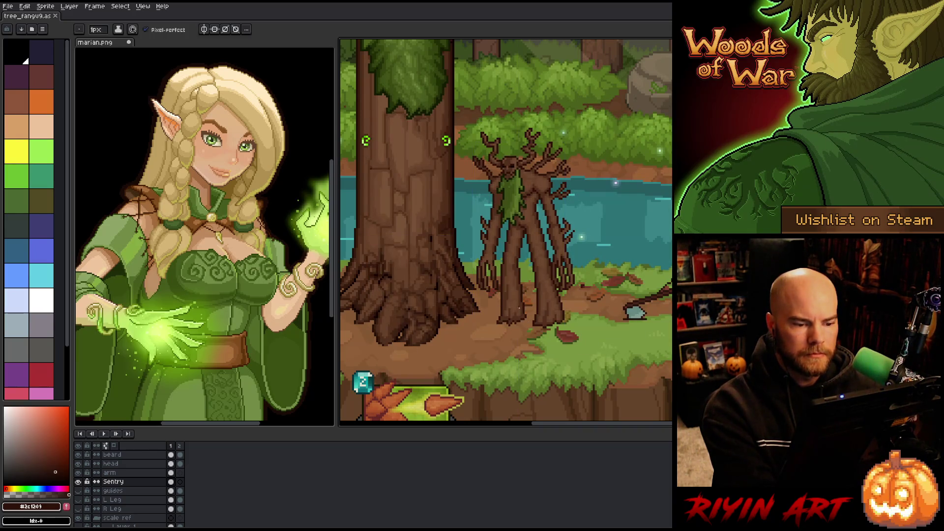
pyautogui.click(8, 7)
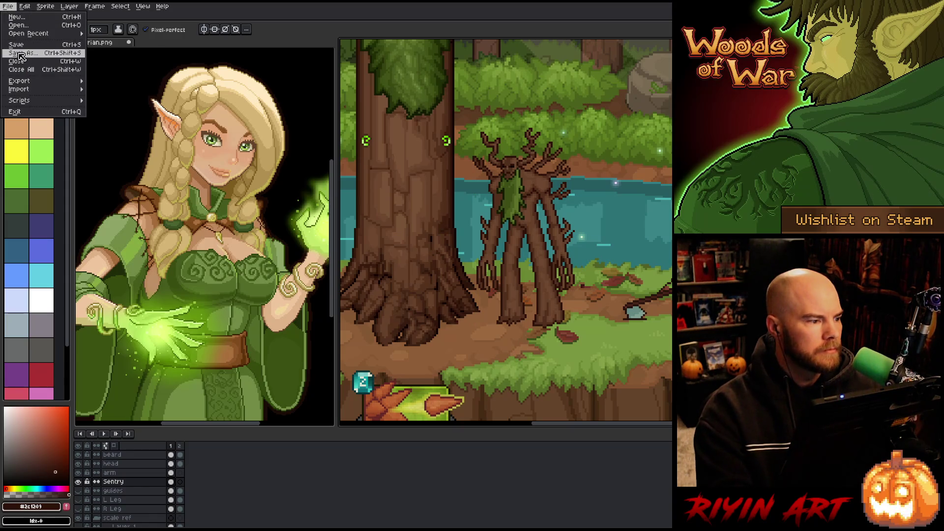
pyautogui.click(22, 58)
pyautogui.click(451, 366)
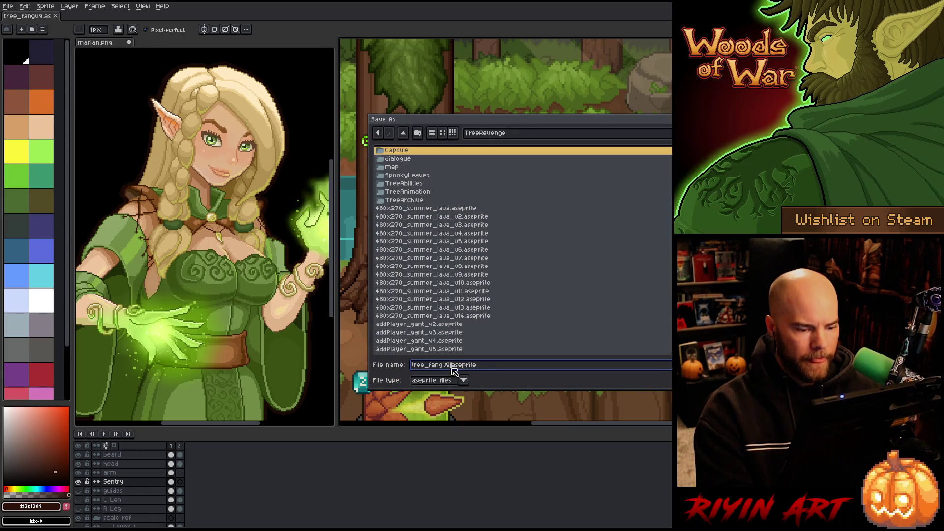
pyautogui.press('BackSpace')
pyautogui.write('10')
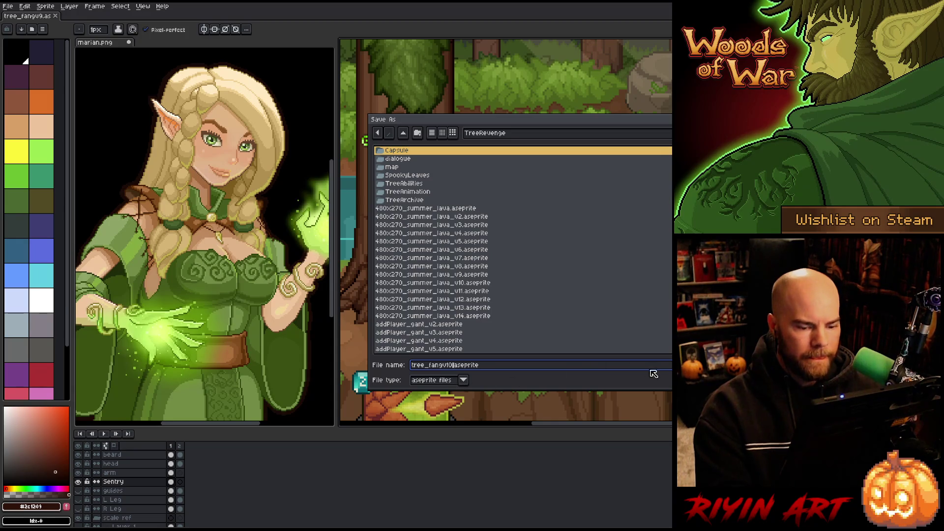
pyautogui.press('Return')
pyautogui.scroll(2, 485, 276)
pyautogui.moveTo(490, 253); pyautogui.dragTo(491, 292)
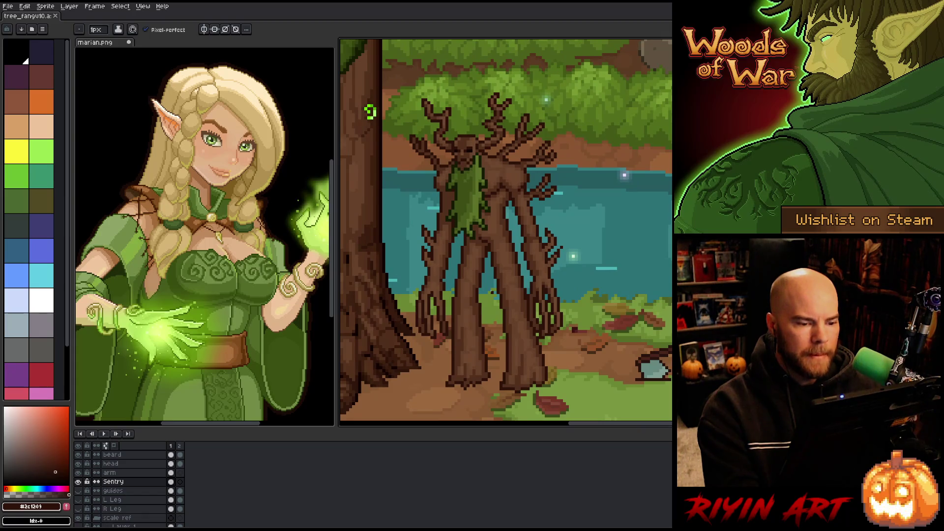
pyautogui.scroll(1, 492, 292)
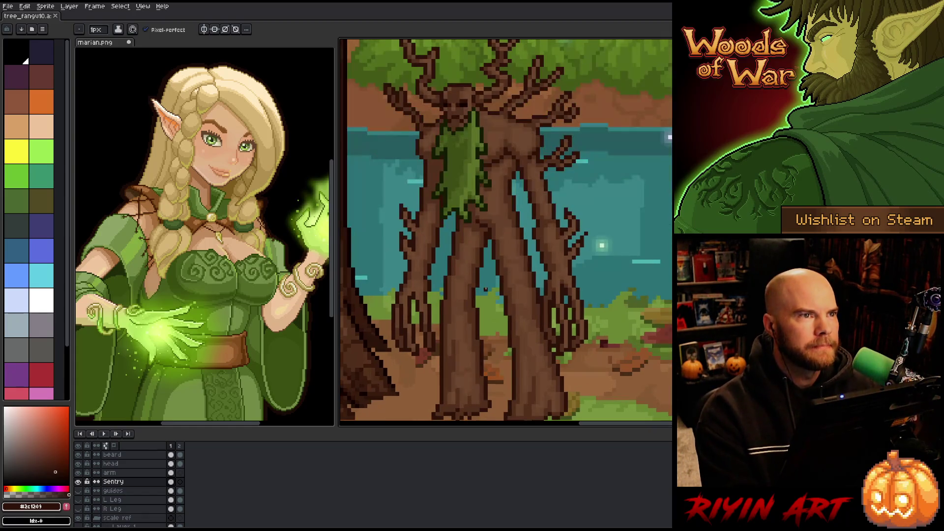
pyautogui.scroll(-1, 485, 289)
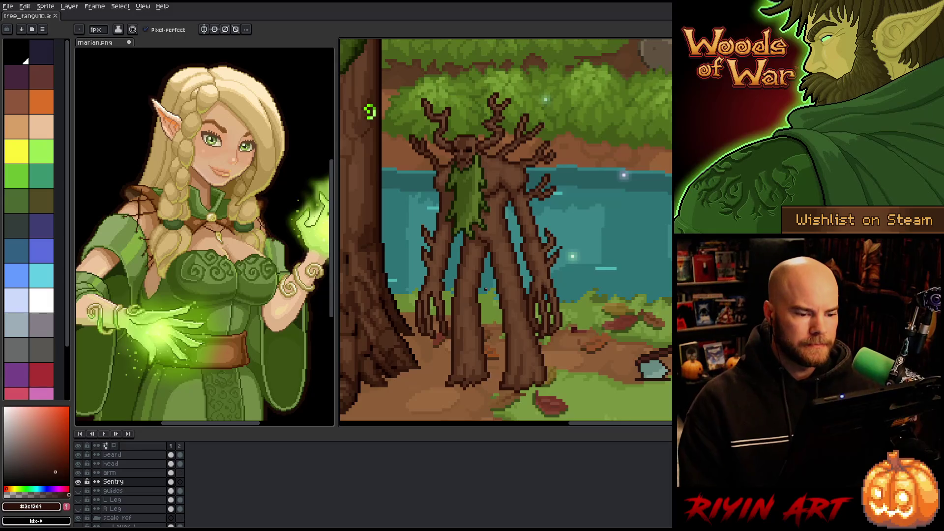
pyautogui.scroll(2, 476, 274)
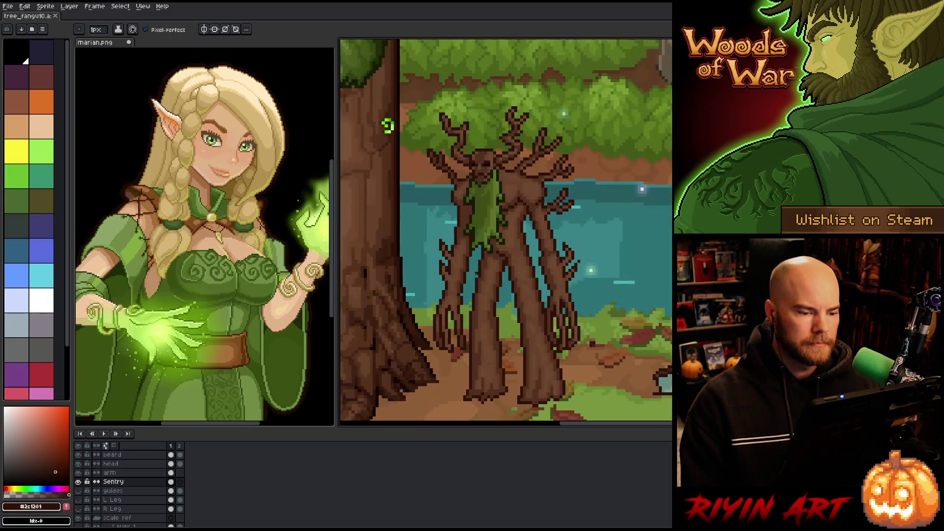
pyautogui.scroll(-2, 476, 273)
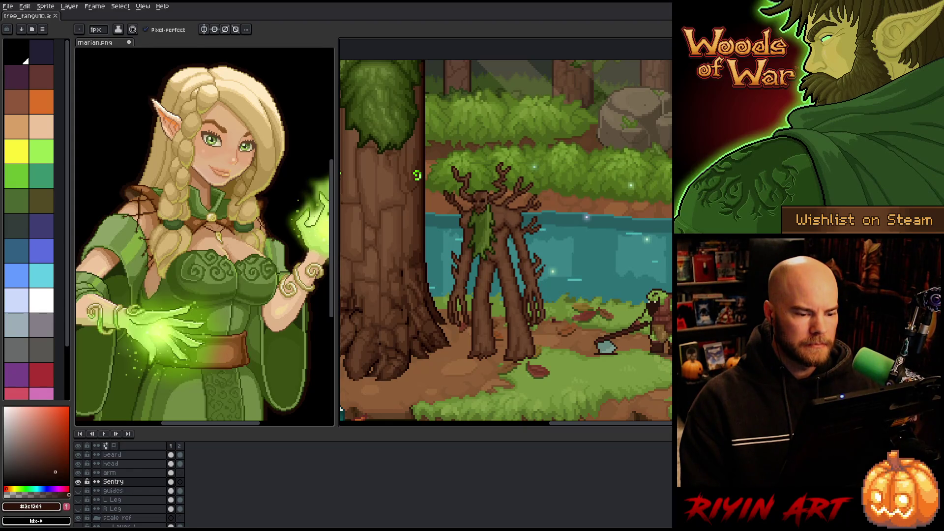
pyautogui.scroll(-2, 417, 175)
pyautogui.scroll(3, 417, 175)
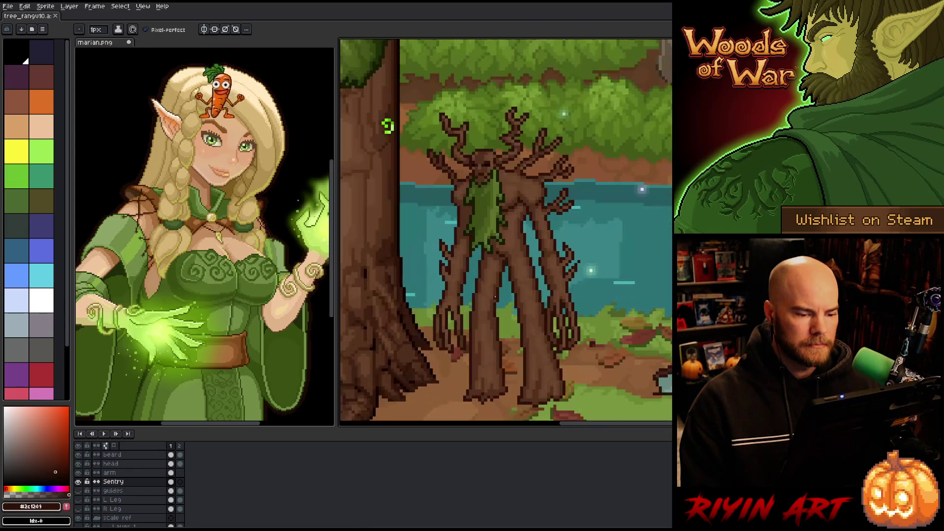
pyautogui.scroll(-1, 429, 187)
pyautogui.scroll(2, 518, 317)
pyautogui.scroll(-2, 518, 316)
pyautogui.scroll(1, 522, 317)
pyautogui.scroll(-1, 526, 317)
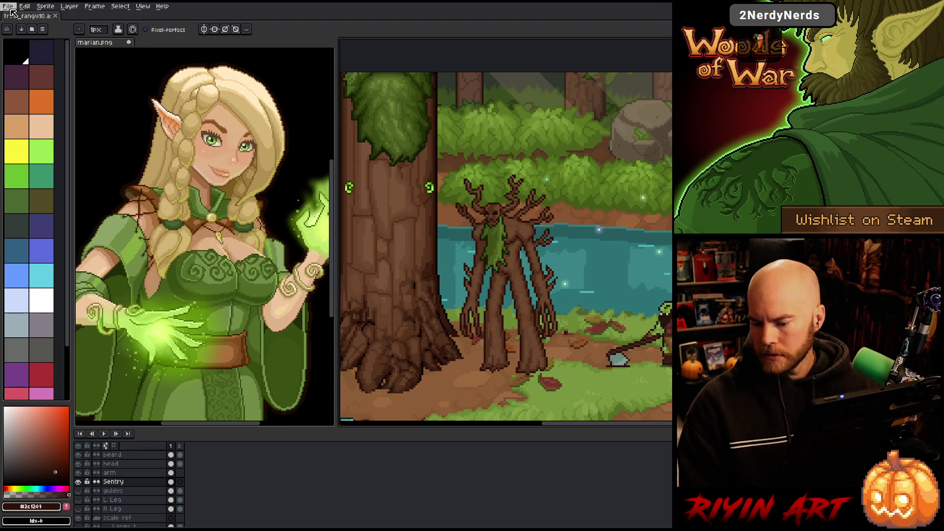
# Browse the TreeRevenge folder past other sprites and open lava_skull_v6.aseprite.
pyautogui.click(10, 8)
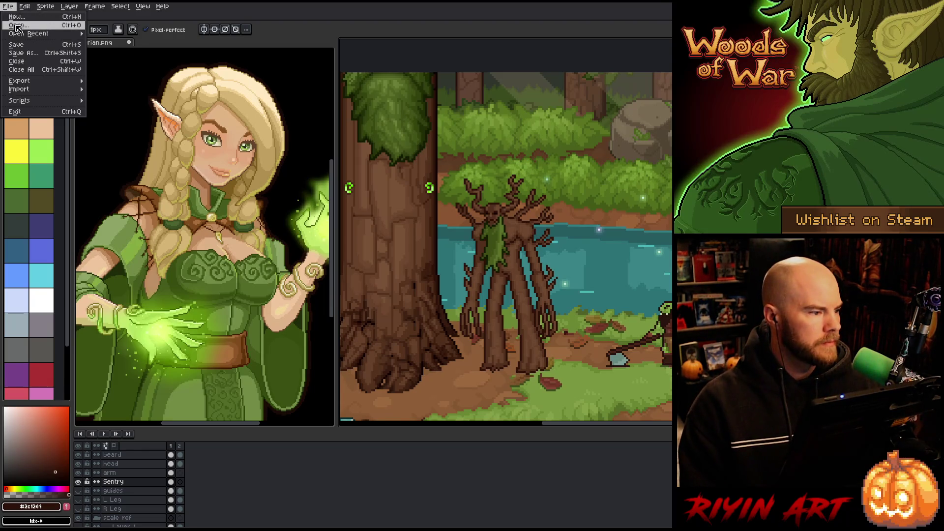
pyautogui.click(17, 28)
pyautogui.scroll(-1, 471, 268)
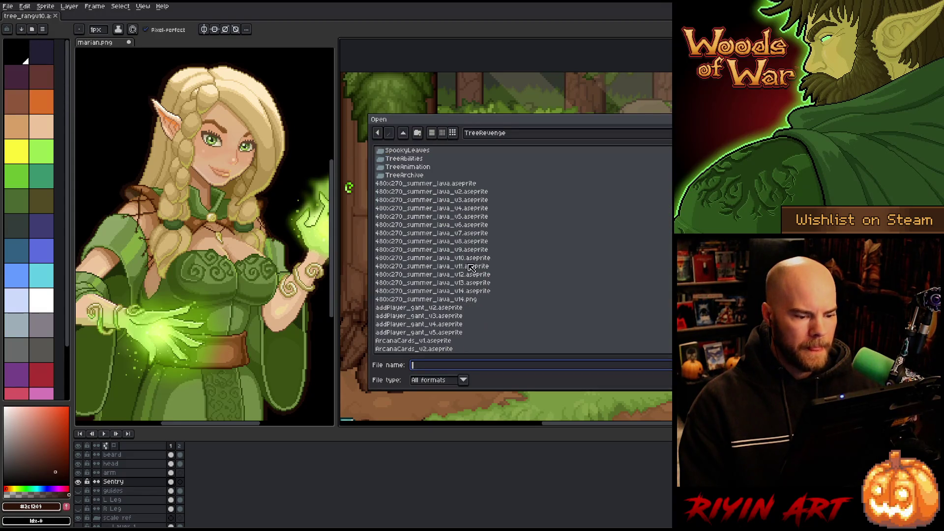
pyautogui.click(479, 294)
pyautogui.scroll(-12, 477, 295)
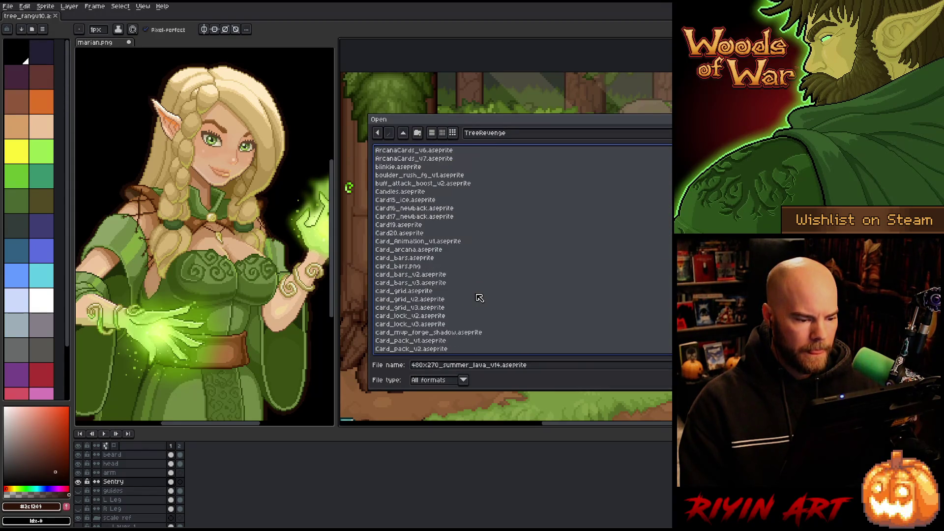
pyautogui.scroll(-10, 479, 297)
pyautogui.click(414, 292)
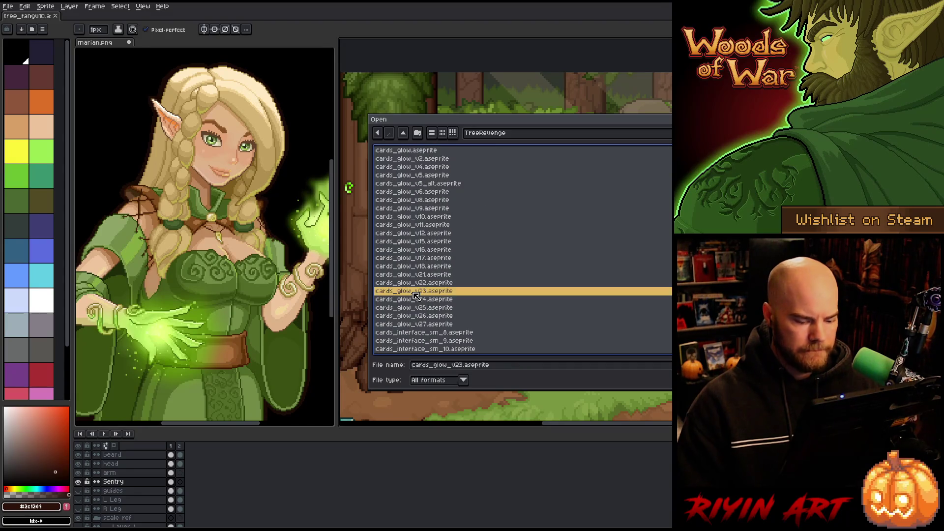
pyautogui.scroll(2, 414, 294)
pyautogui.scroll(-5, 416, 294)
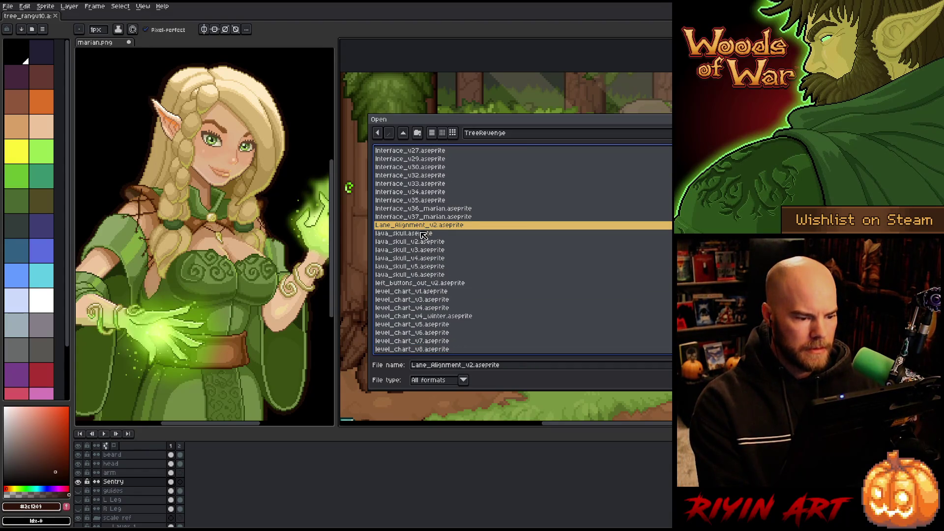
pyautogui.click(436, 275)
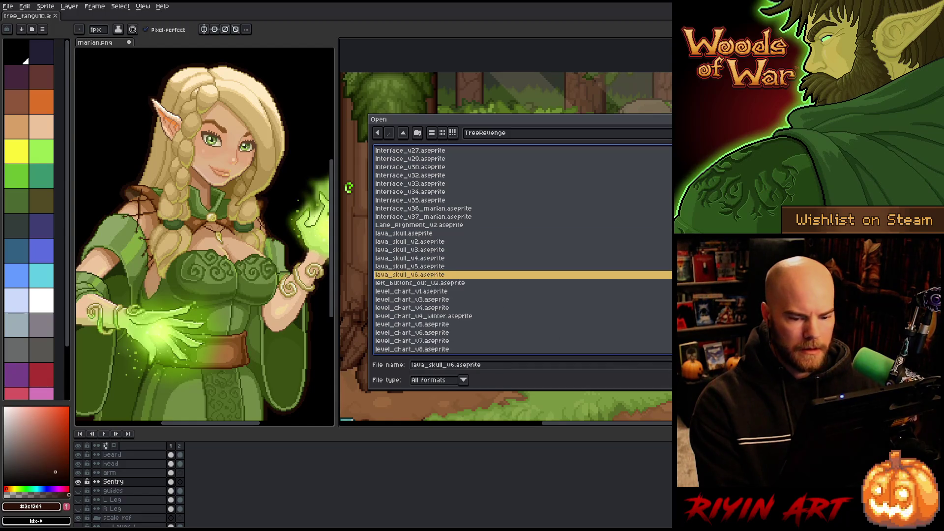
pyautogui.doubleClick(563, 274)
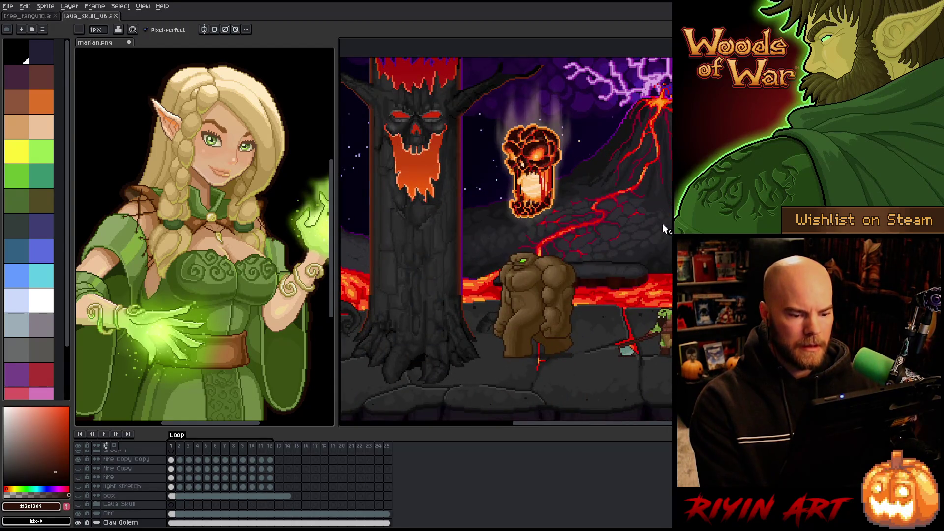
# Drag the Clay Golem to the right edge of the lava scene.
pyautogui.moveTo(573, 279); pyautogui.dragTo(465, 278)
pyautogui.press('b')
pyautogui.press('v')
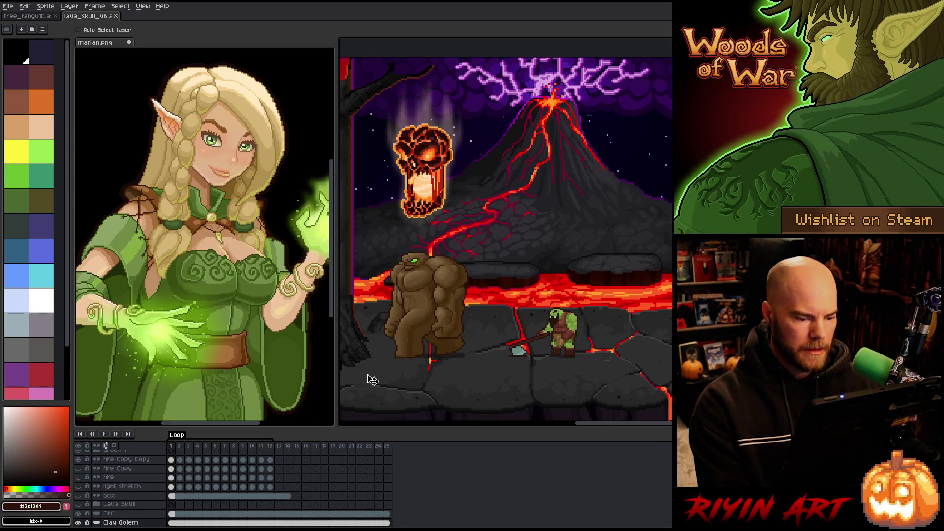
pyautogui.moveTo(427, 310); pyautogui.dragTo(641, 310)
# Pan around the lava scene and play its animation.
pyautogui.press('h')
pyautogui.moveTo(469, 309); pyautogui.dragTo(503, 302)
pyautogui.press('v')
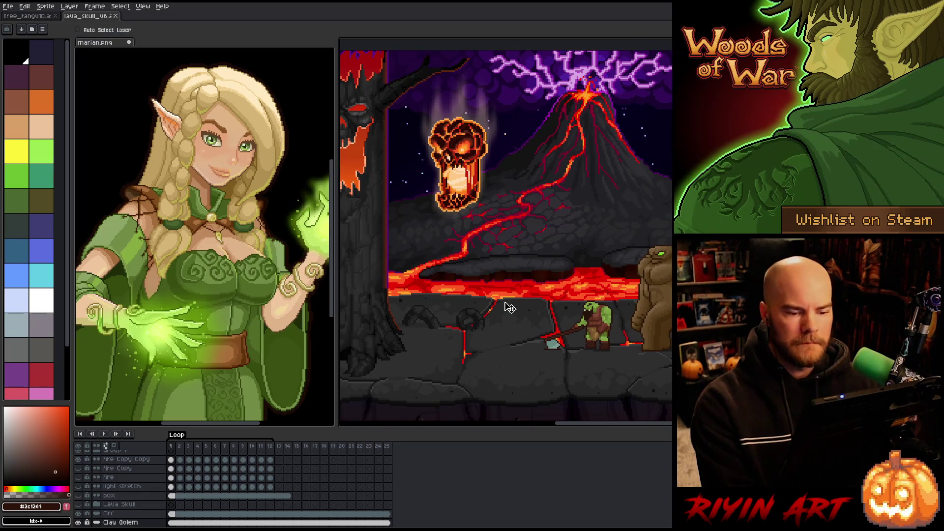
pyautogui.press('Return')
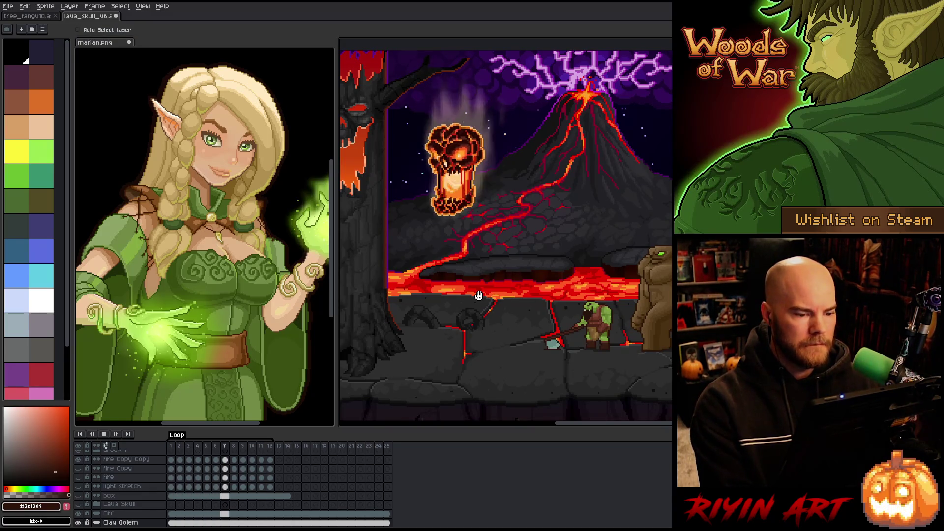
pyautogui.press('h')
pyautogui.moveTo(447, 282); pyautogui.dragTo(504, 281)
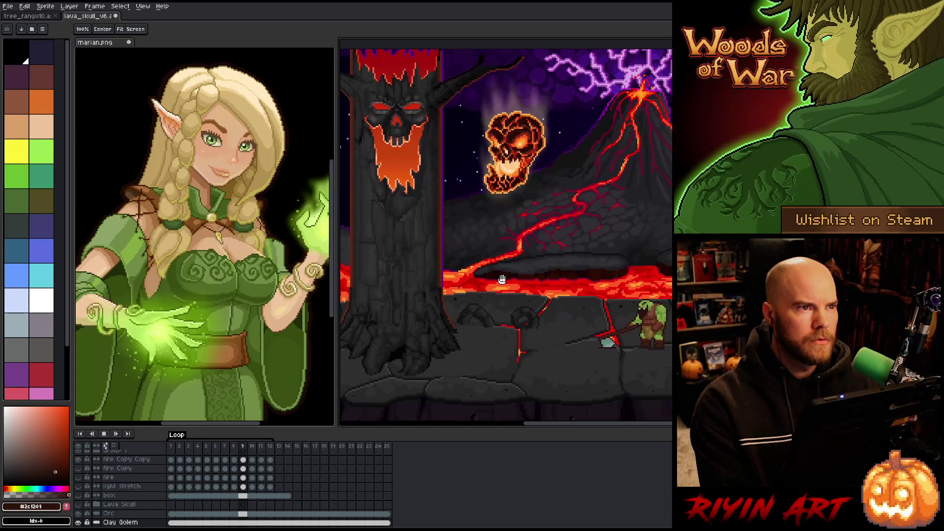
pyautogui.press('v')
pyautogui.rightClick(505, 282)
pyautogui.press('Escape')
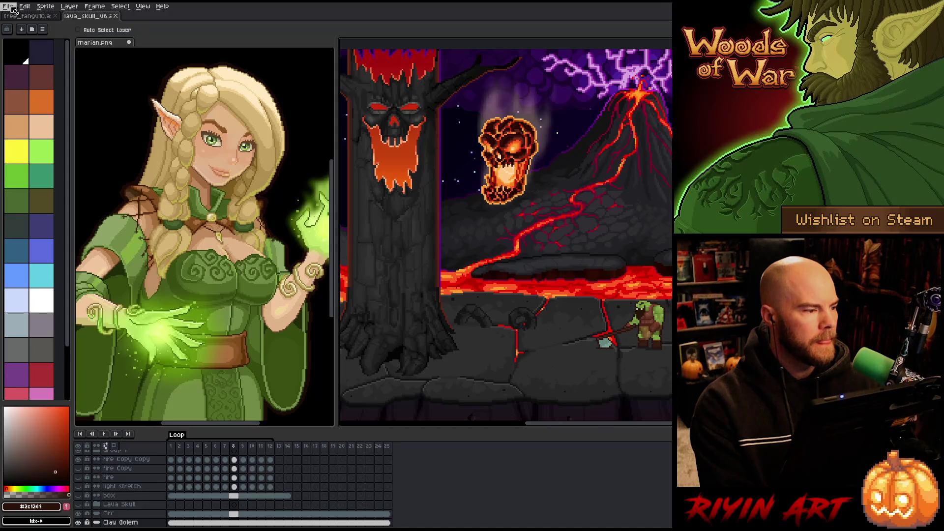
# Browse down to the witch_doctor files and open witch_doctor_v14.aseprite.
pyautogui.click(11, 9)
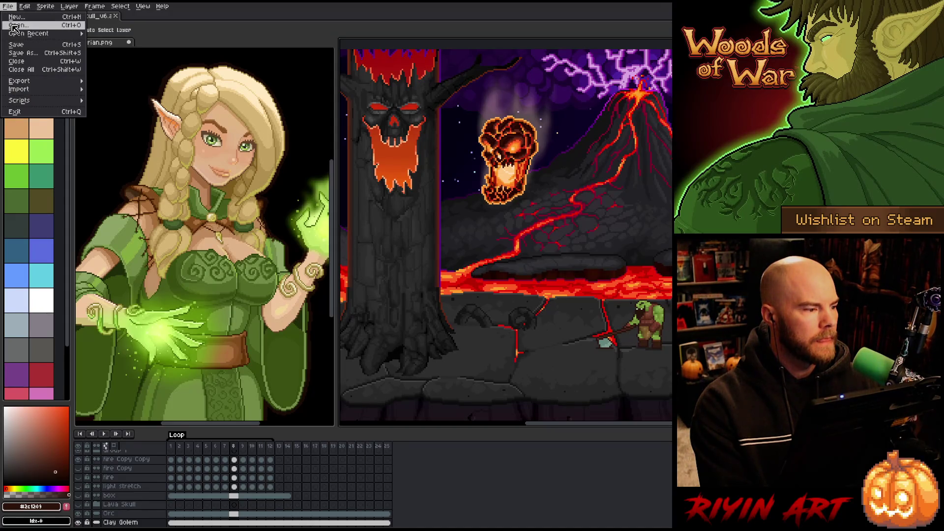
pyautogui.click(24, 32)
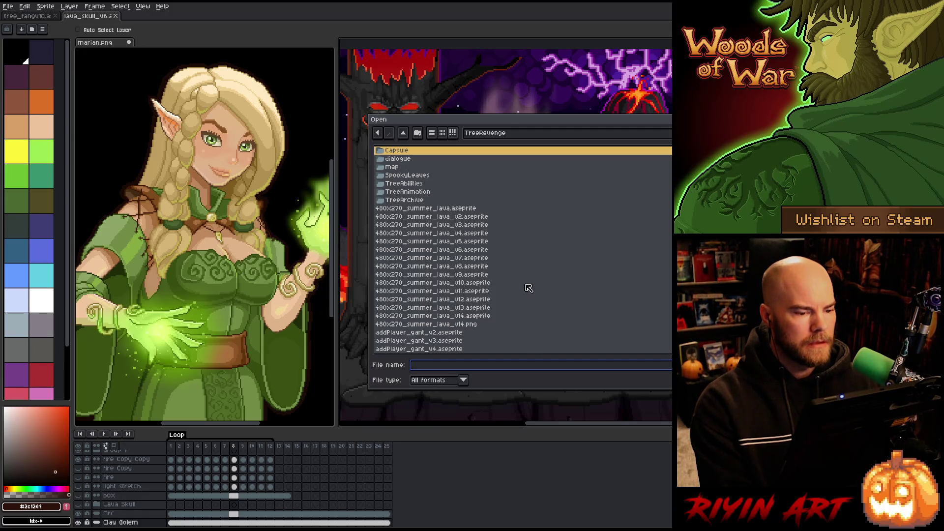
pyautogui.click(496, 135)
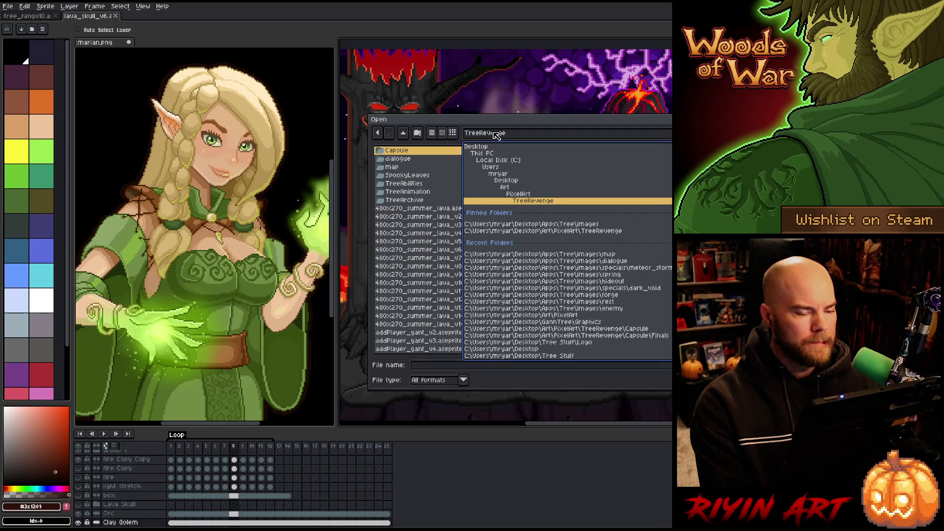
pyautogui.click(496, 136)
pyautogui.scroll(-5, 479, 329)
pyautogui.click(434, 284)
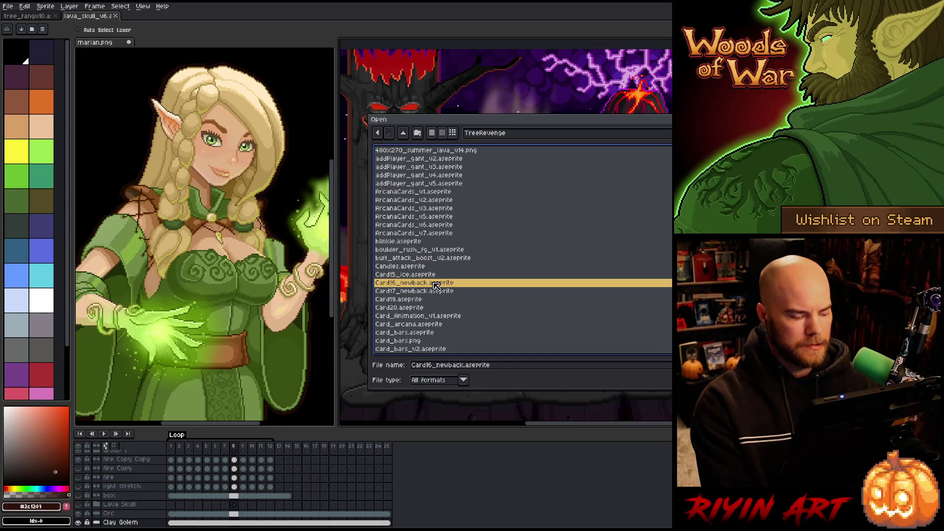
pyautogui.write('waterfall_bottom_v')
pyautogui.scroll(-4, 439, 290)
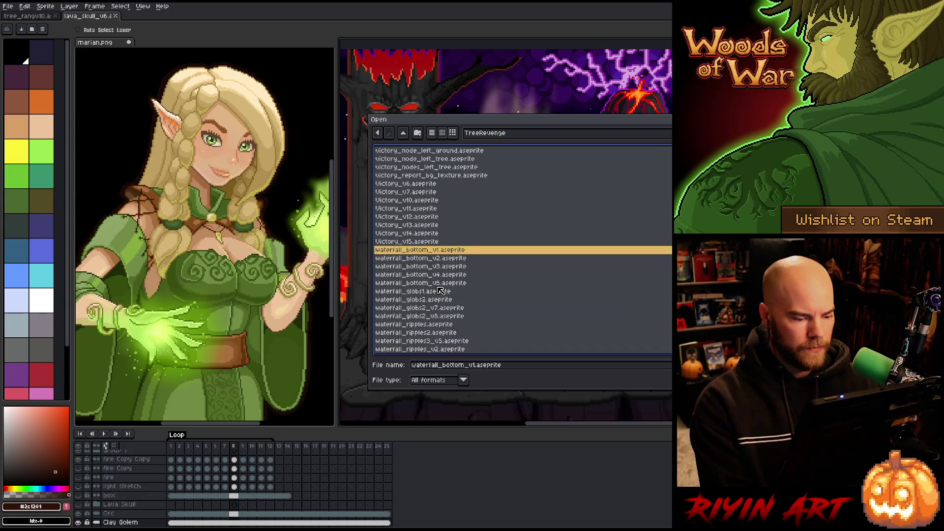
pyautogui.scroll(-3, 440, 291)
pyautogui.doubleClick(444, 334)
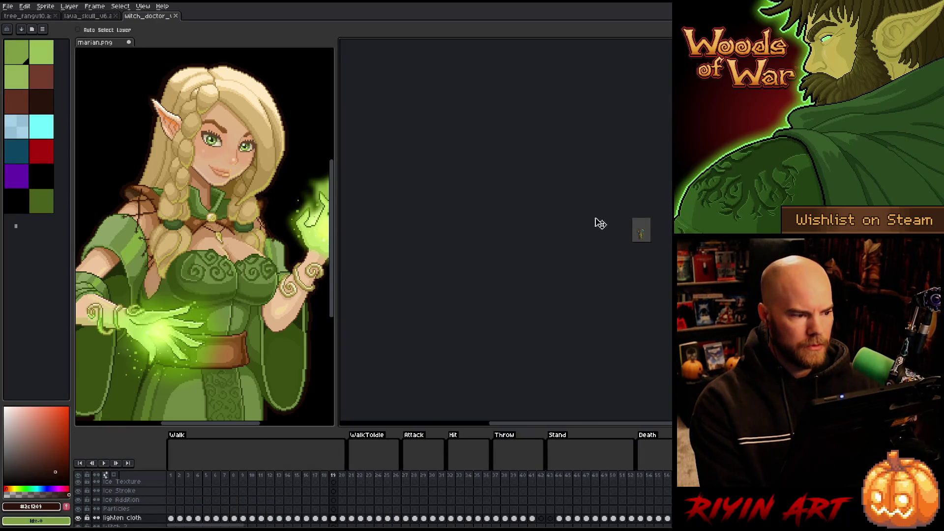
# Play the witch doctor from frame 11, scrubbing through the Walk and WalkToIdle frames, then stop.
pyautogui.scroll(6, 654, 233)
pyautogui.moveTo(599, 249); pyautogui.dragTo(580, 221)
pyautogui.click(262, 475)
pyautogui.press('Return')
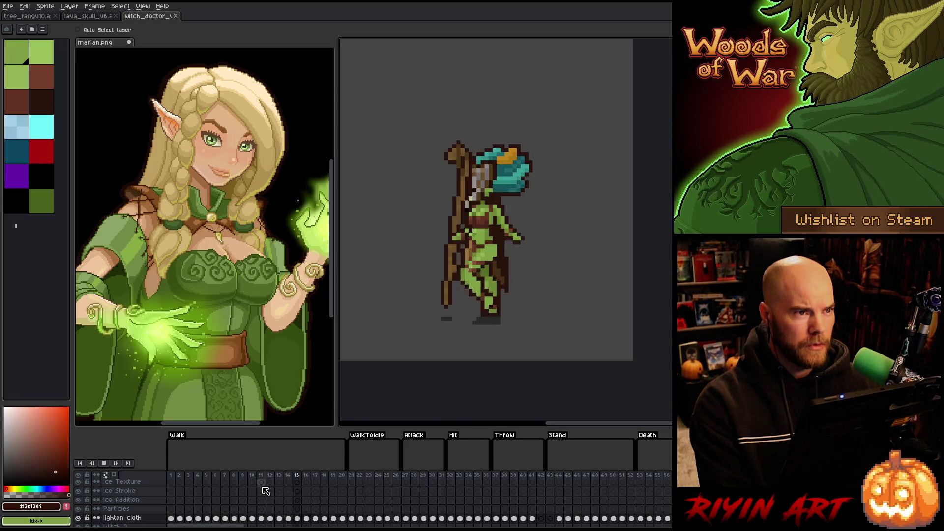
pyautogui.moveTo(274, 489)
pyautogui.mouseDown()
pyautogui.moveTo(497, 472)
pyautogui.moveTo(621, 478)
pyautogui.moveTo(568, 479)
pyautogui.mouseUp()
pyautogui.click(207, 479)
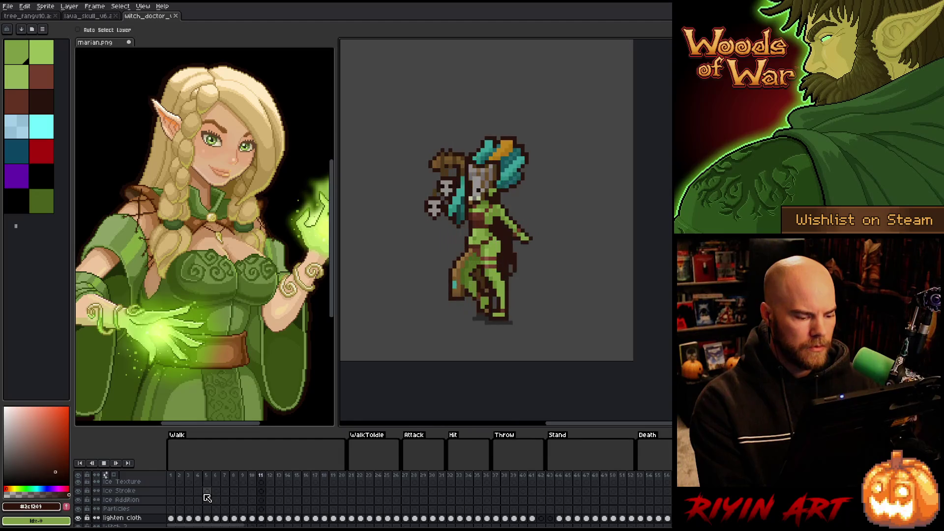
pyautogui.press('Return')
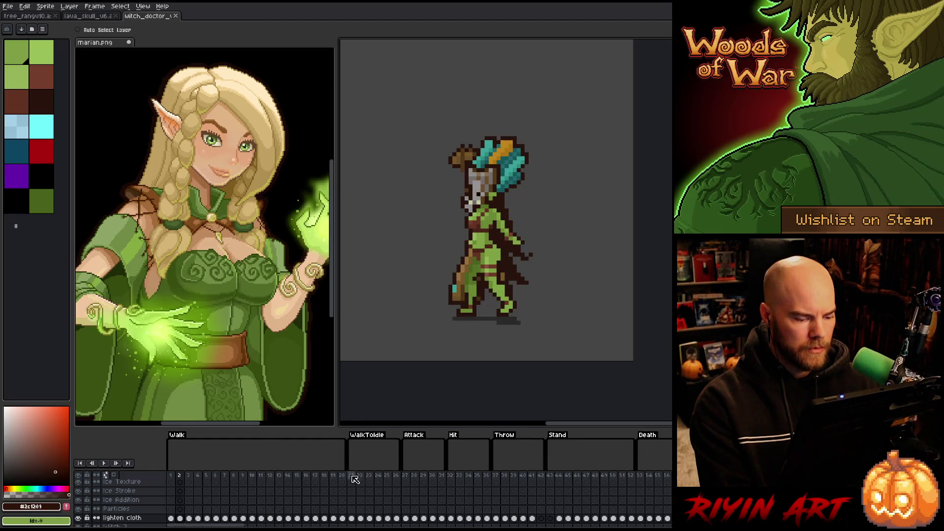
# Replay the animation and stop on frame 27 of the Attack tag.
pyautogui.scroll(-2, 349, 480)
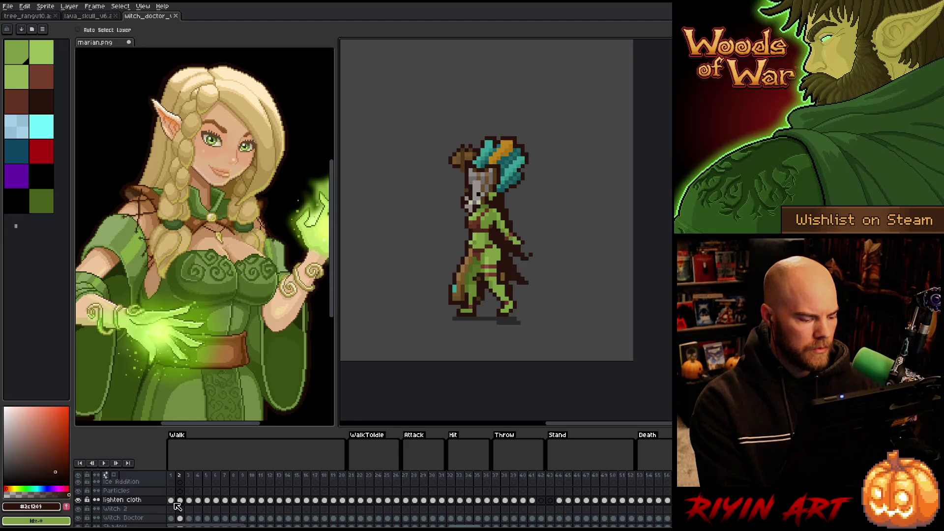
pyautogui.click(172, 500)
pyautogui.press('Return')
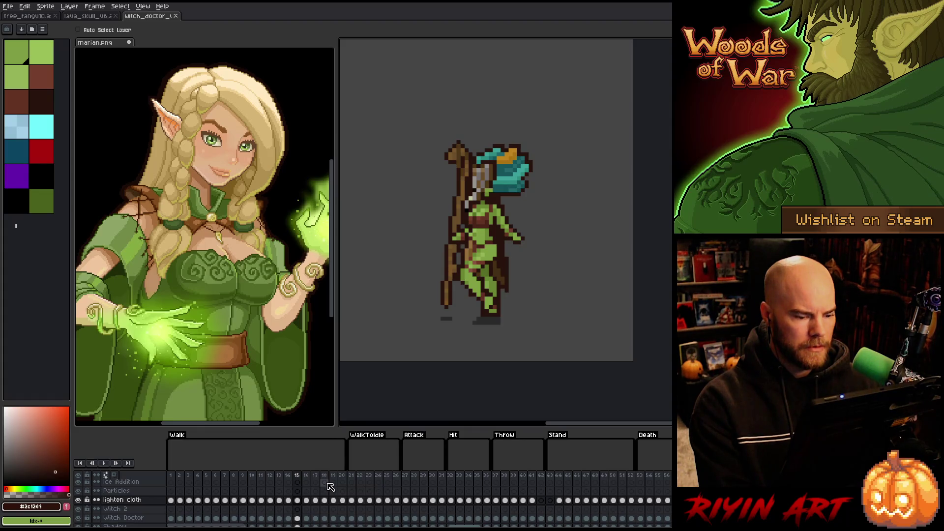
pyautogui.click(408, 476)
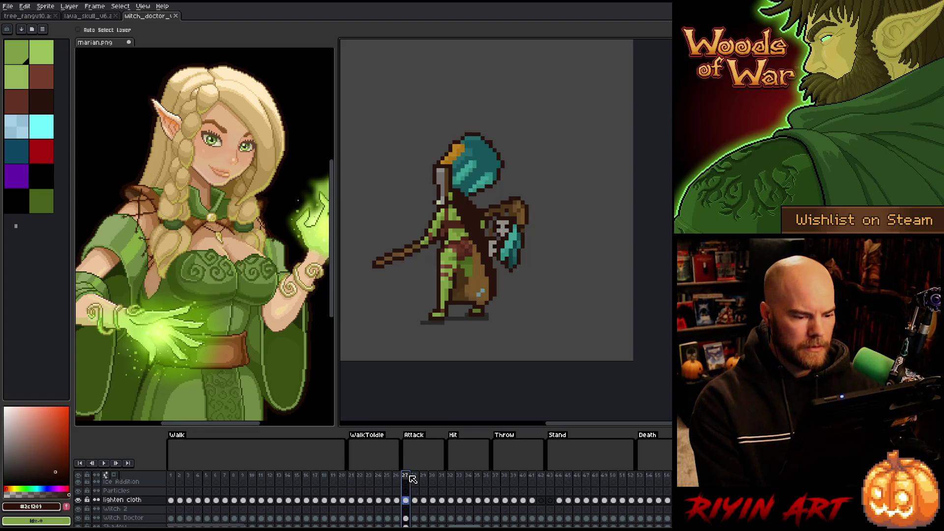
# Select frames 02–11, pick the frame 04 lighten cloth cel, and toggle that layer to compare the cloth.
pyautogui.moveTo(247, 526); pyautogui.dragTo(322, 526)
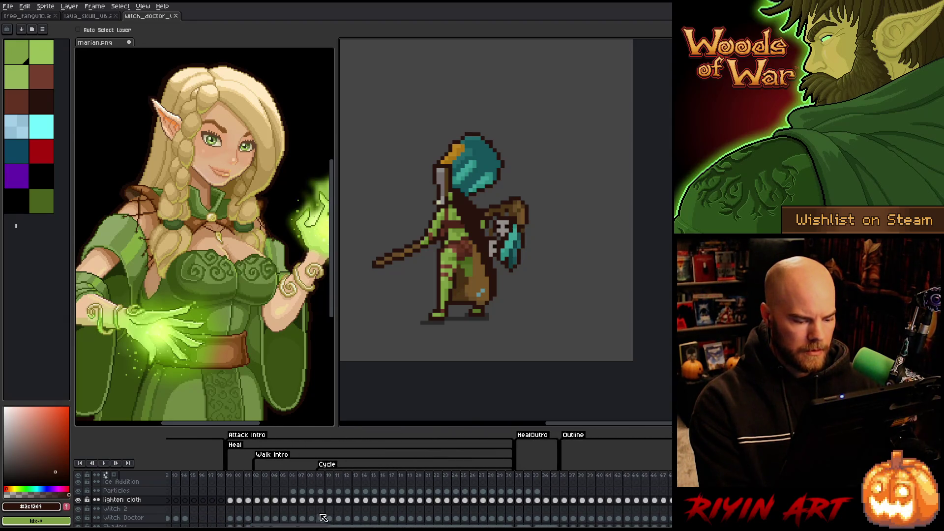
pyautogui.moveTo(259, 475); pyautogui.dragTo(338, 475)
pyautogui.press('Return')
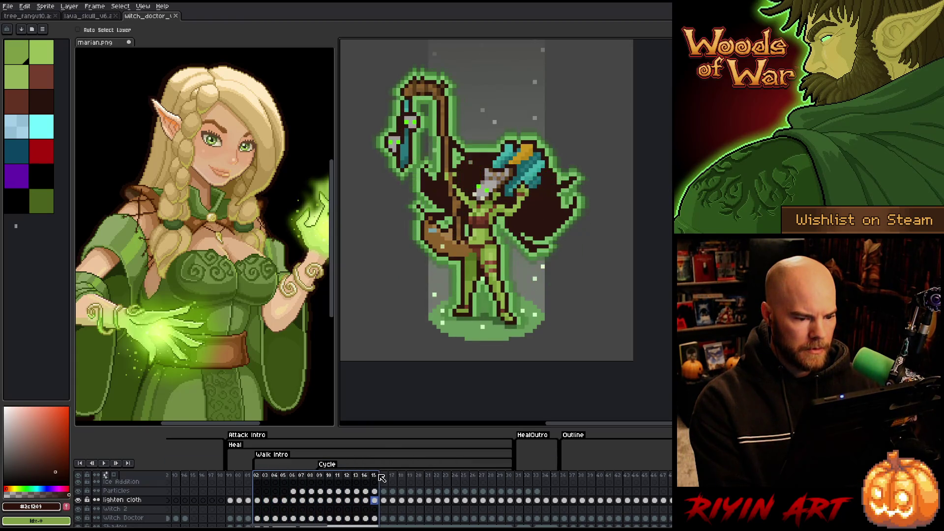
pyautogui.click(258, 476)
pyautogui.moveTo(262, 486)
pyautogui.mouseDown()
pyautogui.moveTo(288, 490)
pyautogui.moveTo(278, 491)
pyautogui.mouseUp()
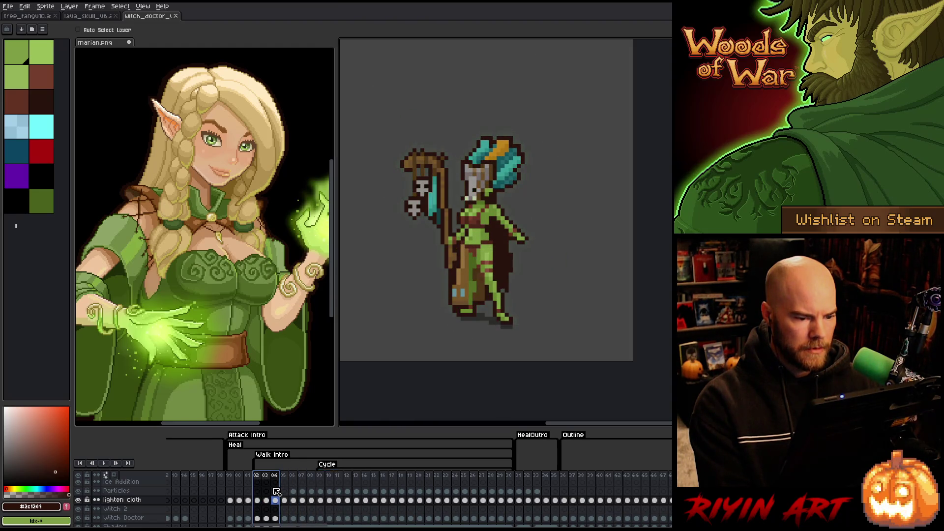
pyautogui.click(277, 501)
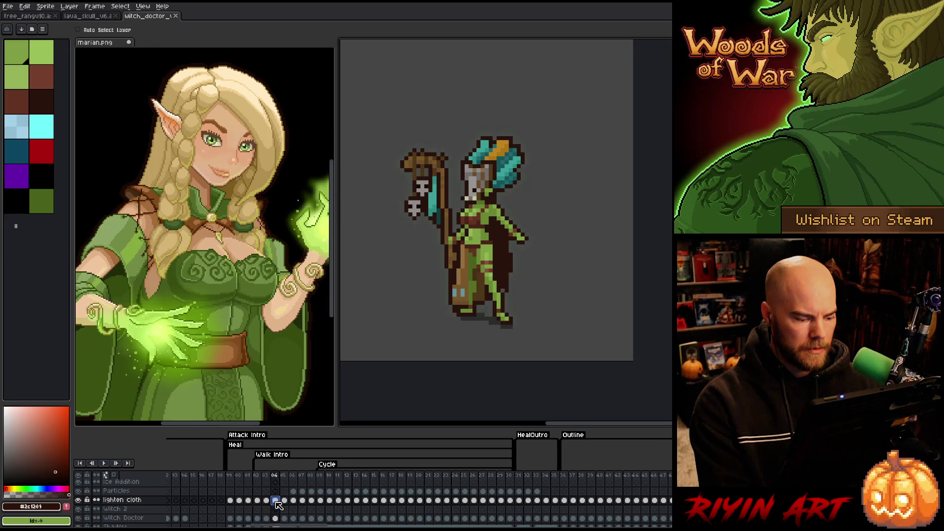
pyautogui.click(79, 499)
pyautogui.click(78, 499)
pyautogui.click(78, 499)
pyautogui.click(79, 499)
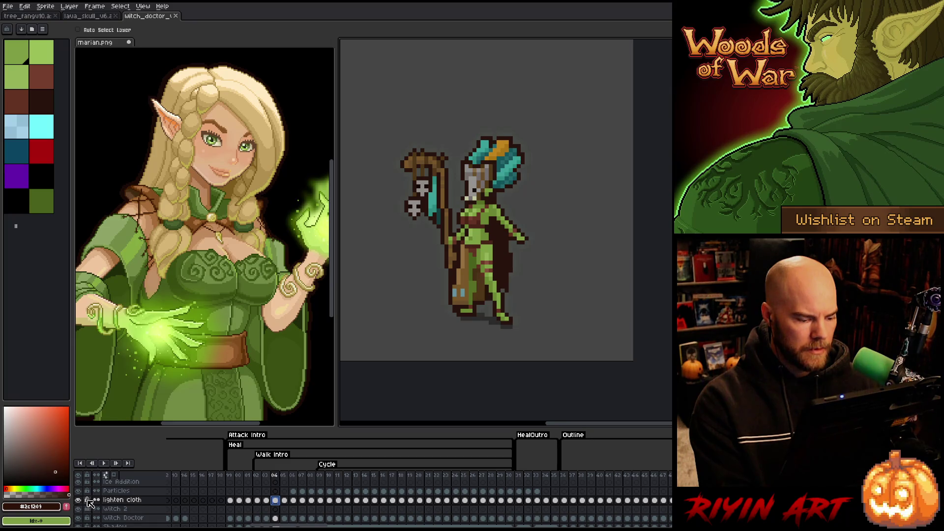
# Hide the Shadow layer and draw a rectangular selection around the whole witch doctor sprite.
pyautogui.scroll(-2, 109, 515)
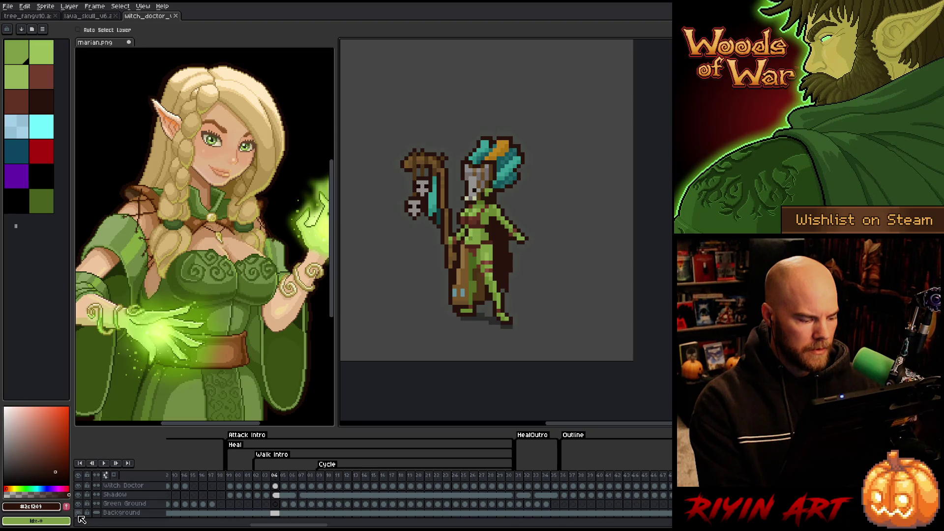
pyautogui.scroll(3, 82, 519)
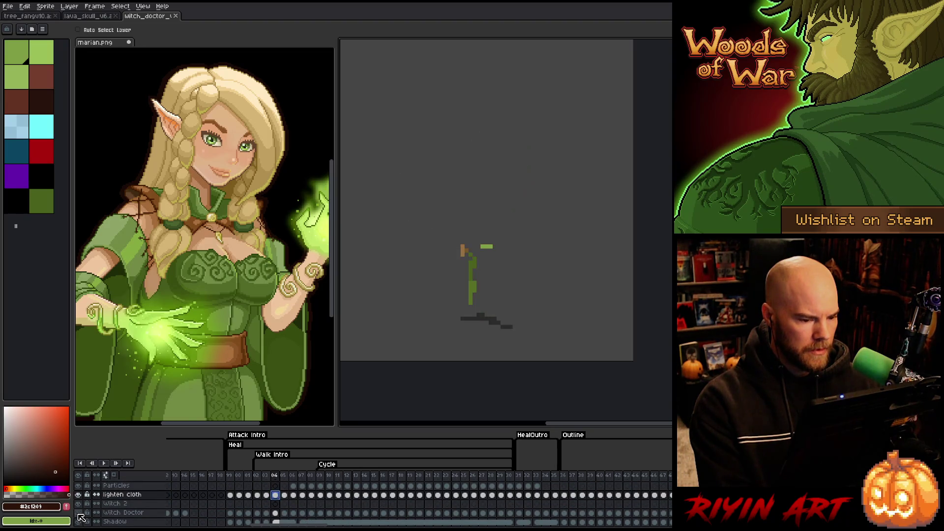
pyautogui.scroll(-3, 82, 519)
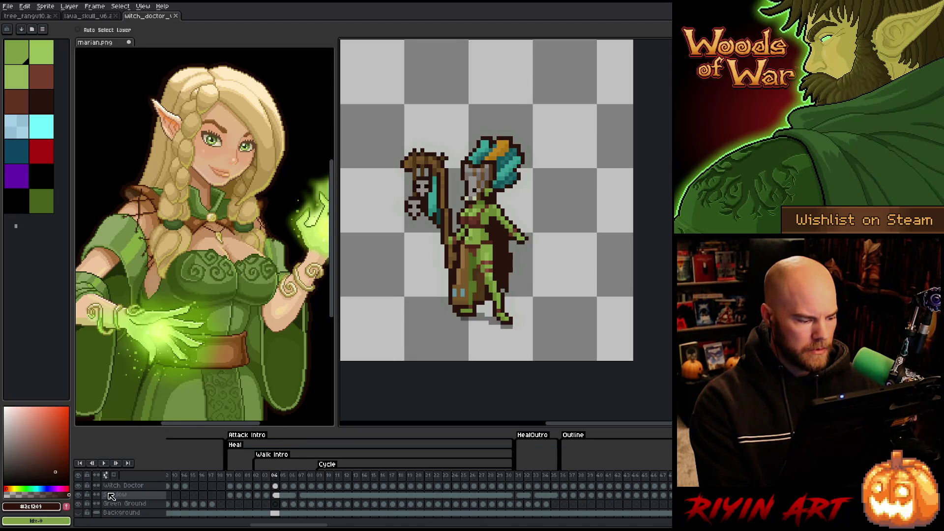
pyautogui.click(78, 495)
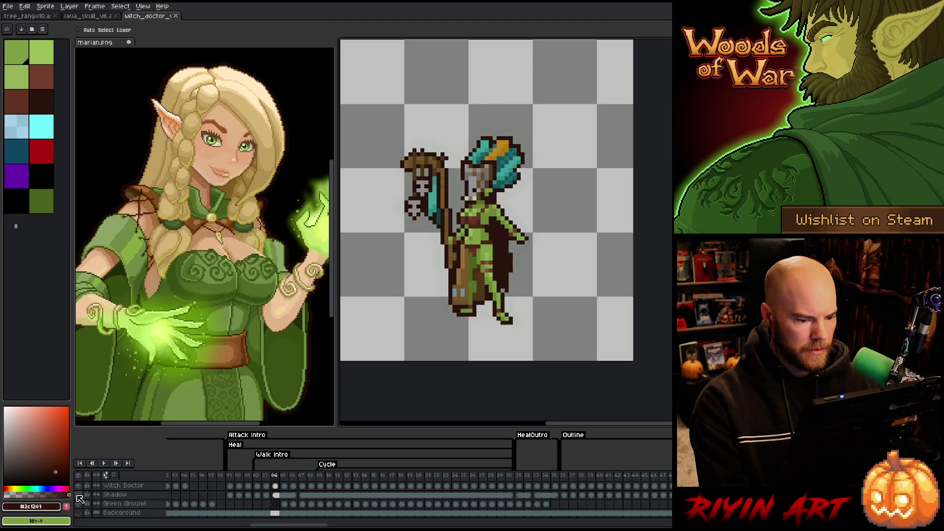
pyautogui.press('m')
pyautogui.moveTo(574, 102); pyautogui.dragTo(376, 363)
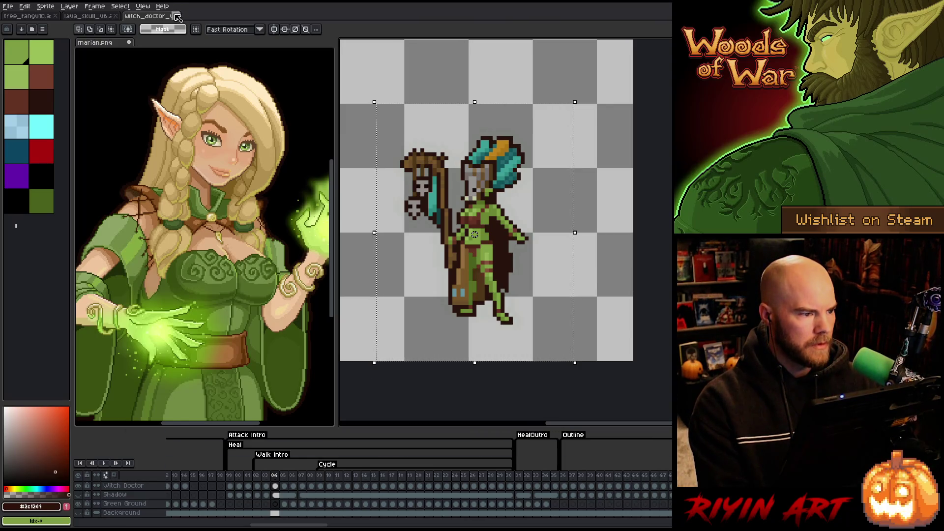
# Switch to the lava_skull_v6 file tab.
pyautogui.click(87, 16)
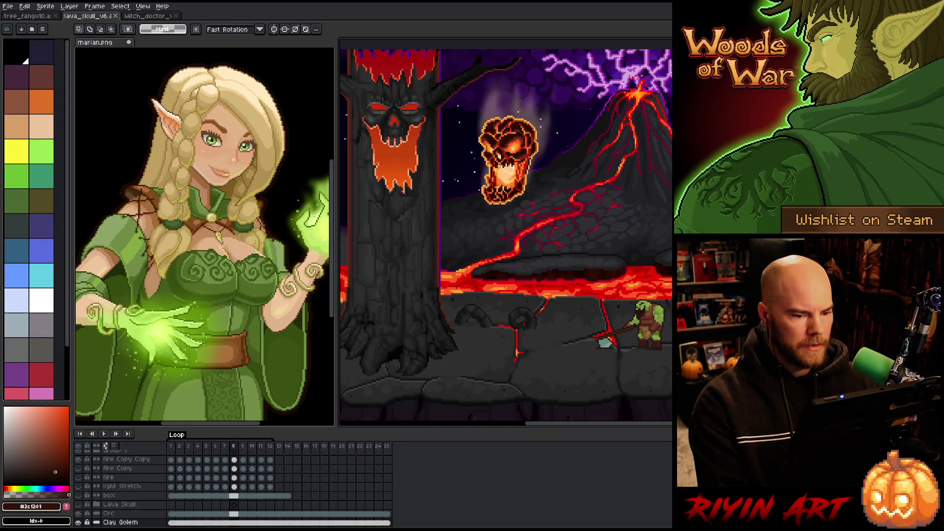
# At frame 15, add a layer named Fury above Orc and paste the witch doctor onto the lava ground.
pyautogui.click(300, 447)
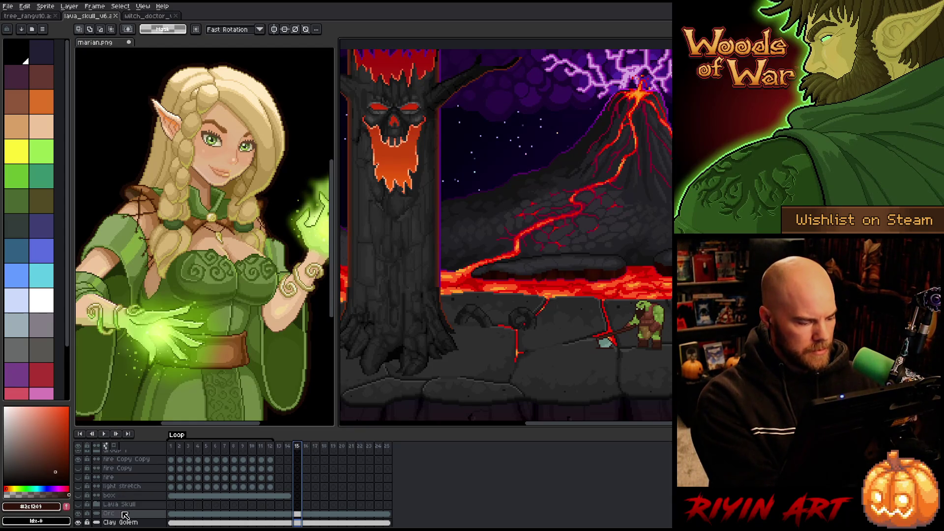
pyautogui.click(125, 513)
pyautogui.hotkey('shift', 'n')
pyautogui.doubleClick(120, 514)
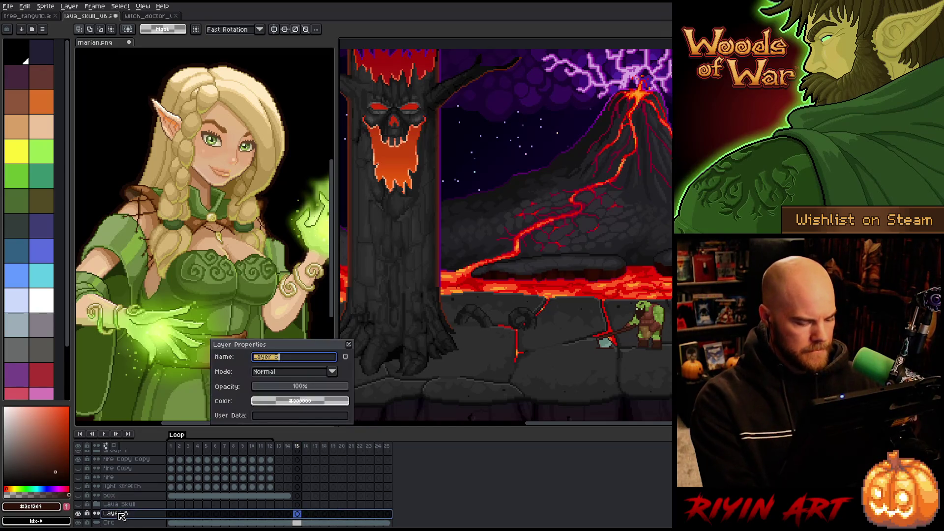
pyautogui.write('Fir')
pyautogui.press('BackSpace')
pyautogui.press('BackSpace')
pyautogui.press('BackSpace')
pyautogui.write('uri')
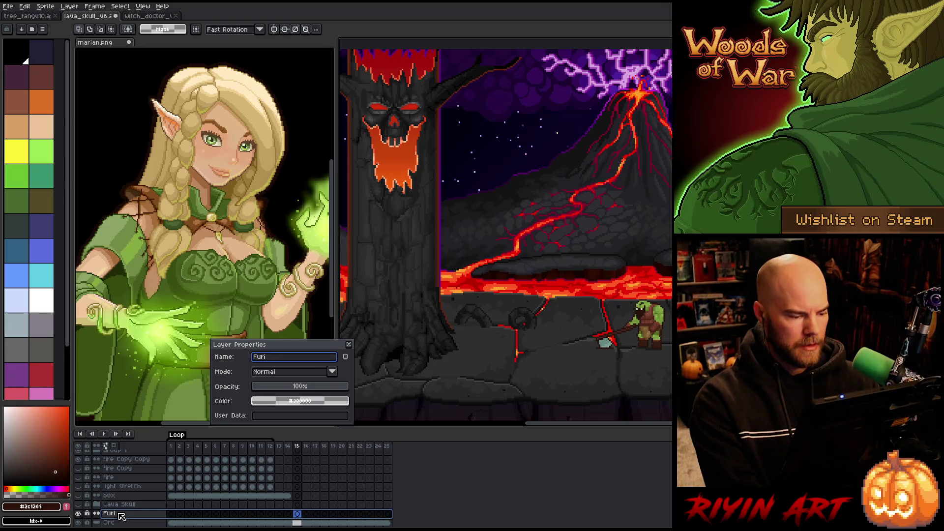
pyautogui.write('y')
pyautogui.press('BackSpace')
pyautogui.press('Return')
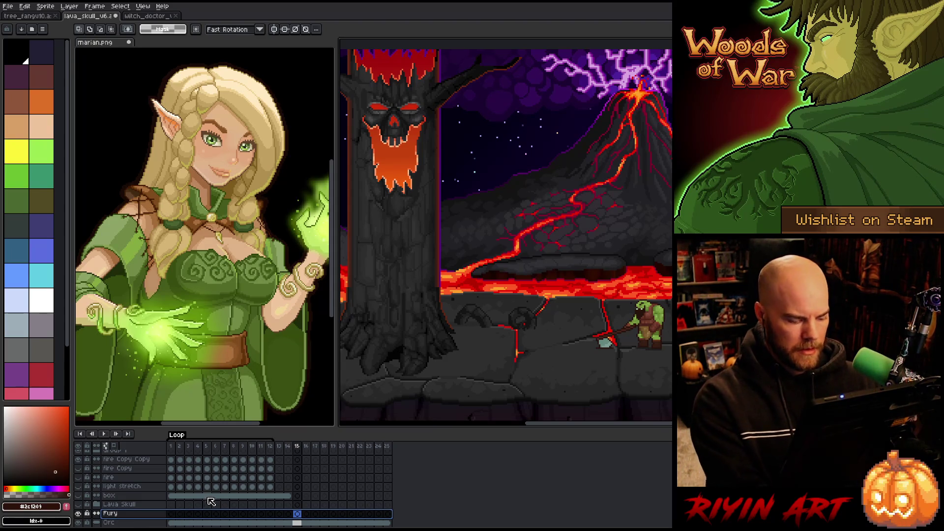
pyautogui.hotkey('ctrl', 'v')
pyautogui.moveTo(370, 142)
pyautogui.mouseDown()
pyautogui.moveTo(519, 285)
pyautogui.moveTo(558, 297)
pyautogui.moveTo(492, 309)
pyautogui.mouseUp()
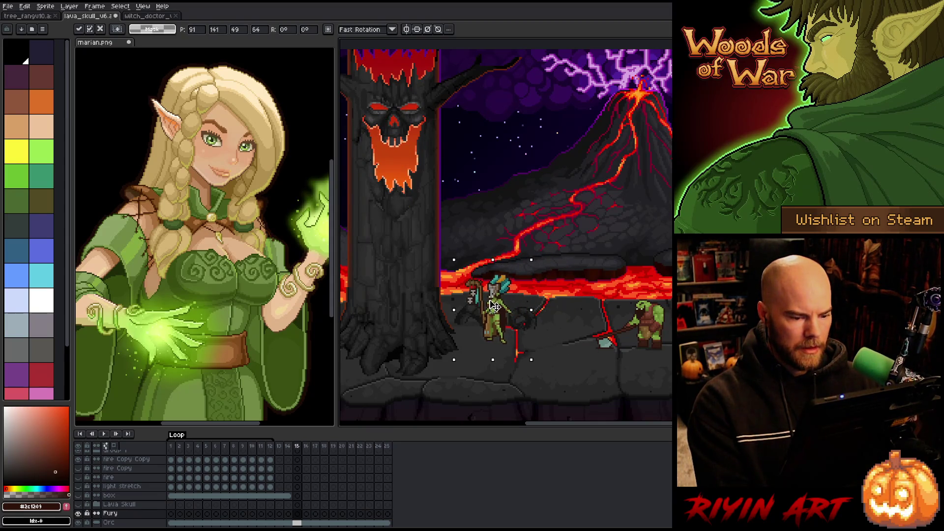
# Close the witch_doctor file, commit the pasted sprite, and erase the right part of its head feather.
pyautogui.click(176, 16)
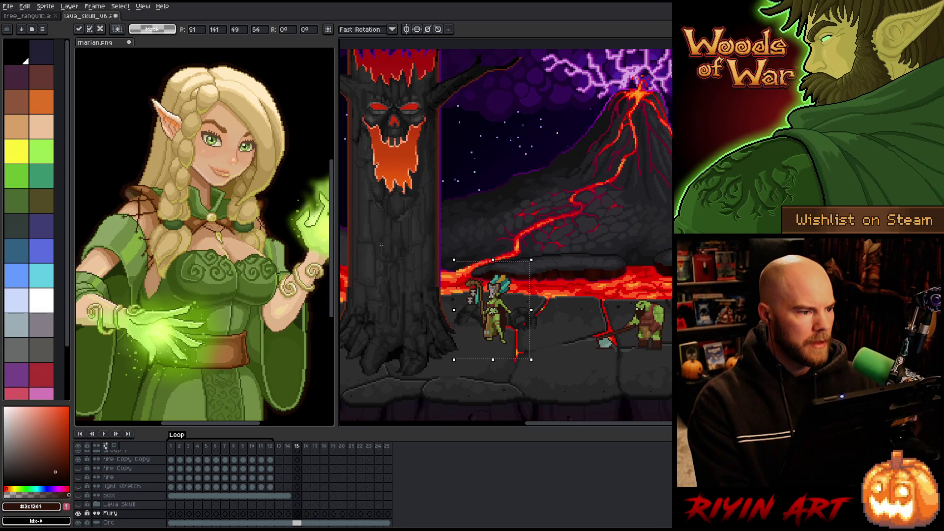
pyautogui.scroll(3, 435, 292)
pyautogui.moveTo(435, 291)
pyautogui.mouseDown()
pyautogui.moveTo(334, 143)
pyautogui.moveTo(314, 172)
pyautogui.mouseUp()
pyautogui.scroll(2, 560, 207)
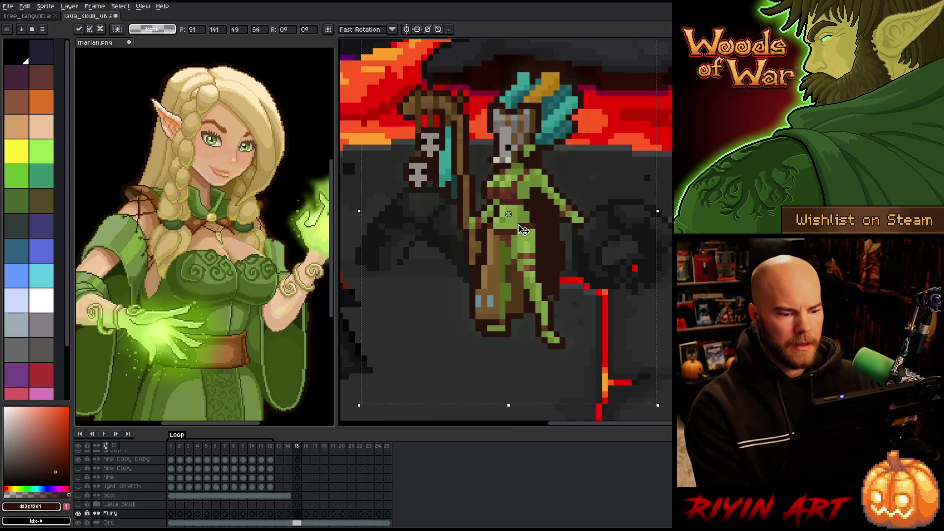
pyautogui.moveTo(560, 207)
pyautogui.mouseDown()
pyautogui.moveTo(543, 219)
pyautogui.moveTo(557, 214)
pyautogui.mouseUp()
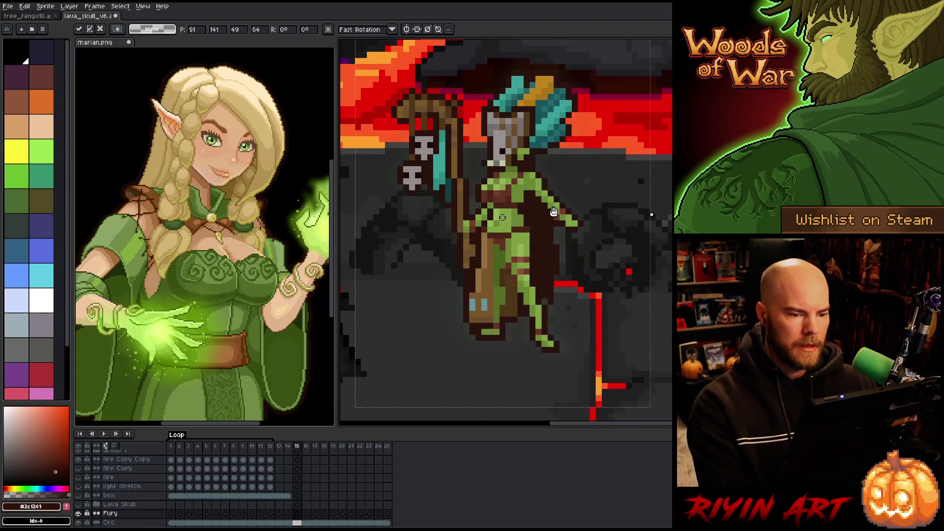
pyautogui.press('Return')
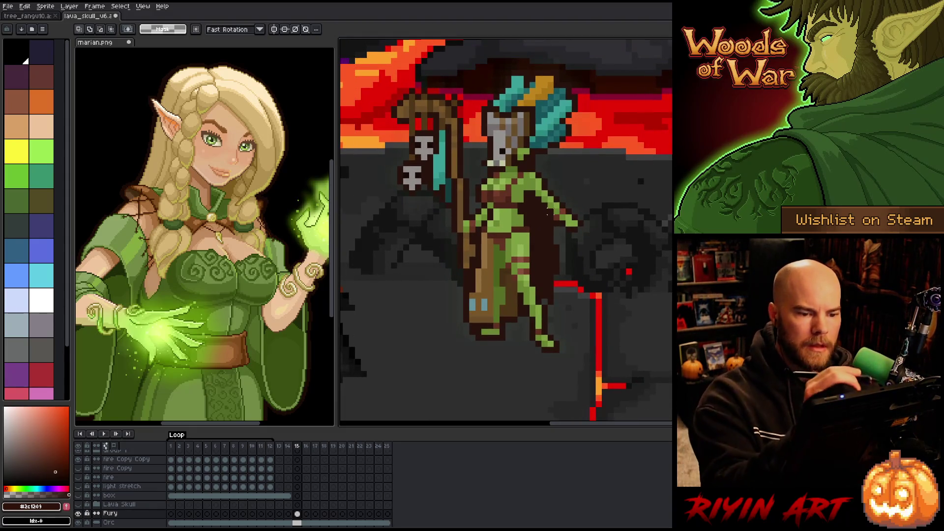
pyautogui.press('b')
pyautogui.moveTo(574, 85)
pyautogui.mouseDown()
pyautogui.moveTo(558, 142)
pyautogui.moveTo(541, 147)
pyautogui.moveTo(551, 73)
pyautogui.moveTo(539, 81)
pyautogui.moveTo(539, 108)
pyautogui.moveTo(544, 78)
pyautogui.moveTo(496, 85)
pyautogui.moveTo(512, 93)
pyautogui.moveTo(487, 113)
pyautogui.moveTo(531, 88)
pyautogui.moveTo(460, 97)
pyautogui.moveTo(435, 167)
pyautogui.moveTo(422, 98)
pyautogui.moveTo(408, 186)
pyautogui.moveTo(400, 142)
pyautogui.mouseUp()
# Erase the staff and teal pixels beside the pasted figure.
pyautogui.moveTo(441, 164)
pyautogui.mouseDown()
pyautogui.moveTo(450, 221)
pyautogui.moveTo(466, 182)
pyautogui.moveTo(455, 211)
pyautogui.moveTo(460, 188)
pyautogui.moveTo(484, 309)
pyautogui.mouseUp()
pyautogui.moveTo(478, 258)
pyautogui.mouseDown()
pyautogui.moveTo(484, 319)
pyautogui.moveTo(477, 271)
pyautogui.mouseUp()
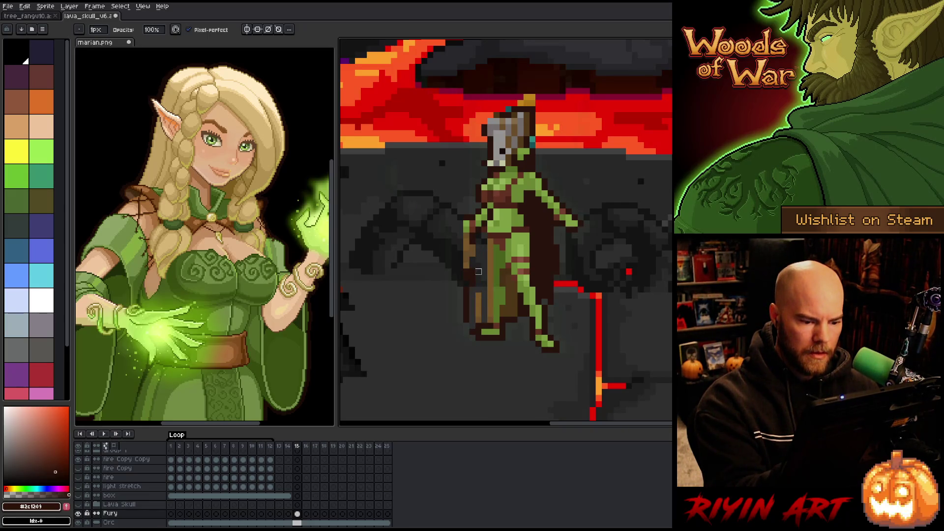
pyautogui.moveTo(478, 325); pyautogui.dragTo(478, 266)
pyautogui.moveTo(472, 331)
pyautogui.mouseDown()
pyautogui.moveTo(470, 246)
pyautogui.moveTo(466, 277)
pyautogui.mouseUp()
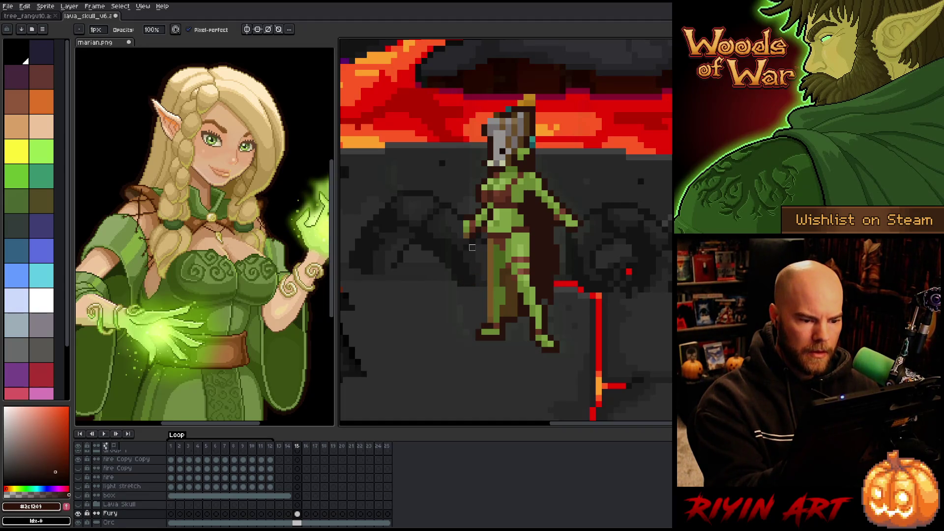
# Sample the olive green skin and paint it down the figure's left leg.
pyautogui.press('e')
pyautogui.press('i')
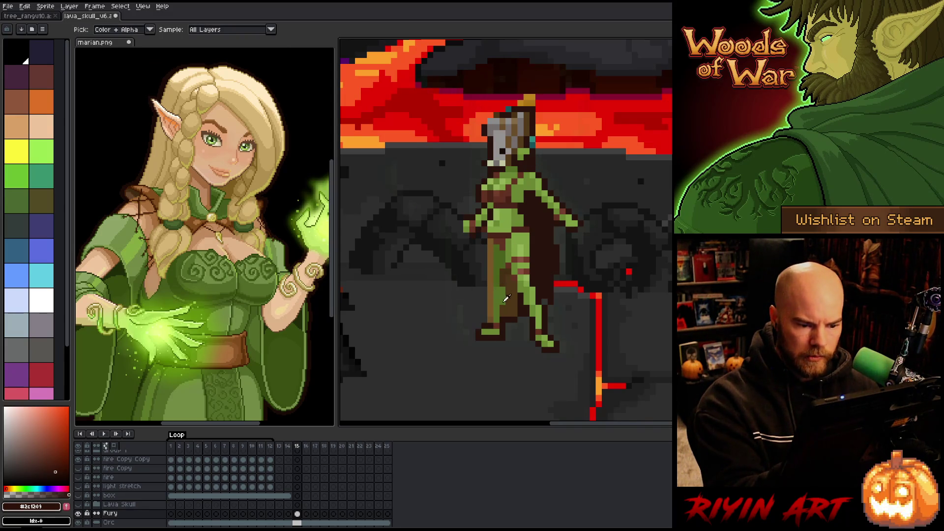
pyautogui.keyDown('alt'); pyautogui.click(500, 276); pyautogui.keyUp('alt')
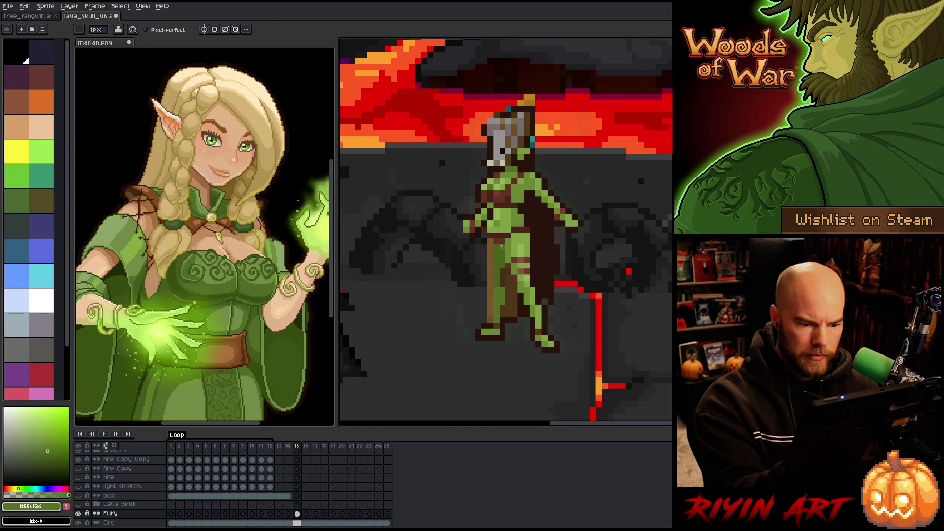
pyautogui.moveTo(495, 257); pyautogui.dragTo(494, 280)
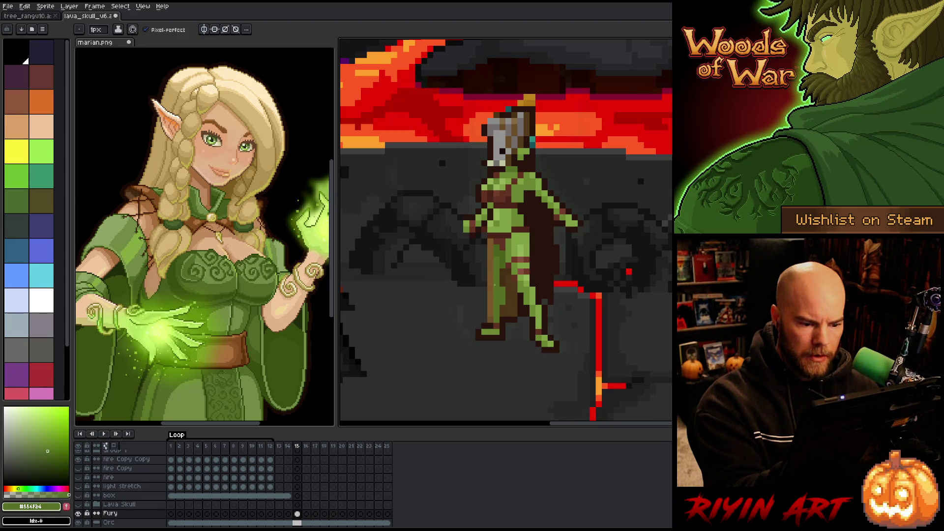
pyautogui.moveTo(490, 248); pyautogui.dragTo(490, 298)
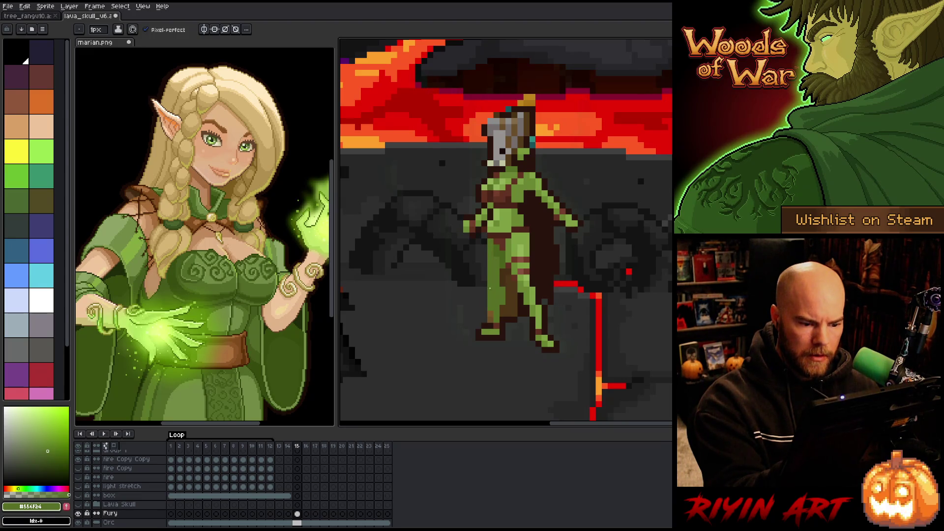
# Outline the figure's left edge in dark brown sampled from the sprite.
pyautogui.press('b')
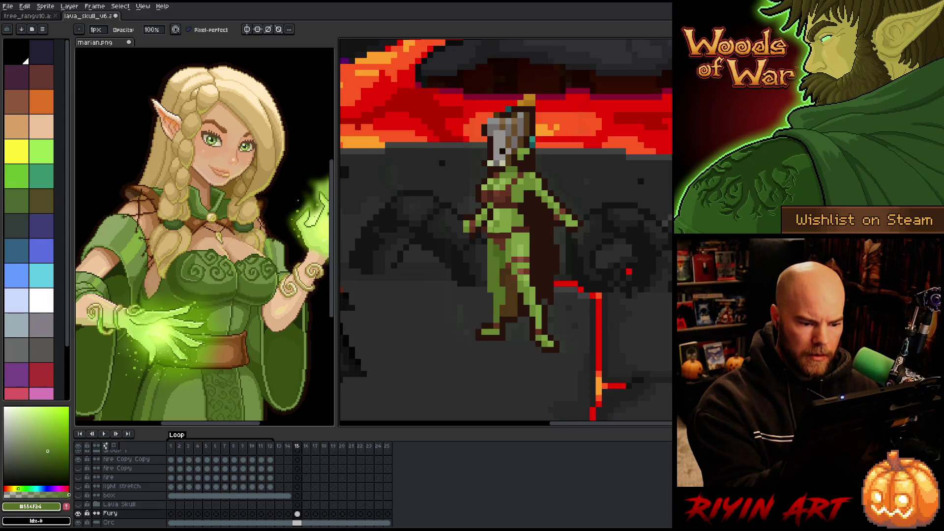
pyautogui.keyDown('alt'); pyautogui.click(491, 322); pyautogui.keyUp('alt')
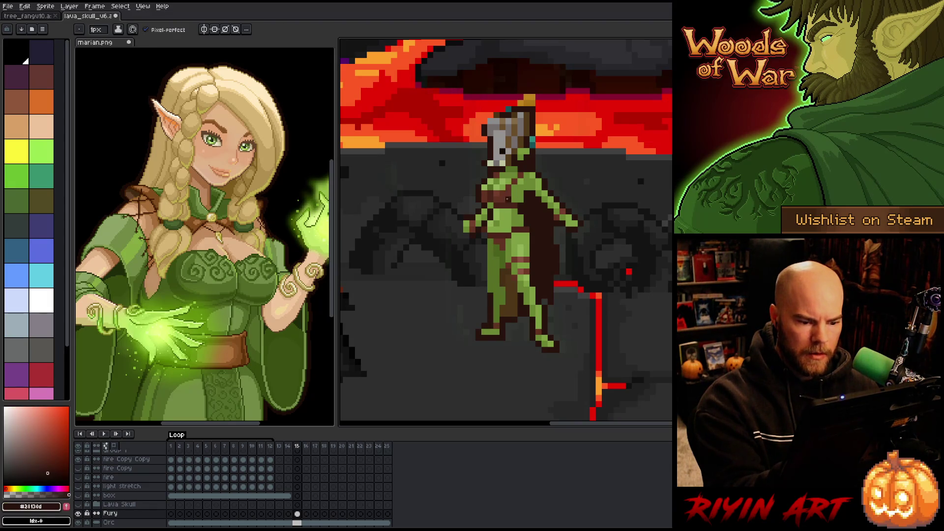
pyautogui.keyDown('alt'); pyautogui.click(486, 257); pyautogui.keyUp('alt')
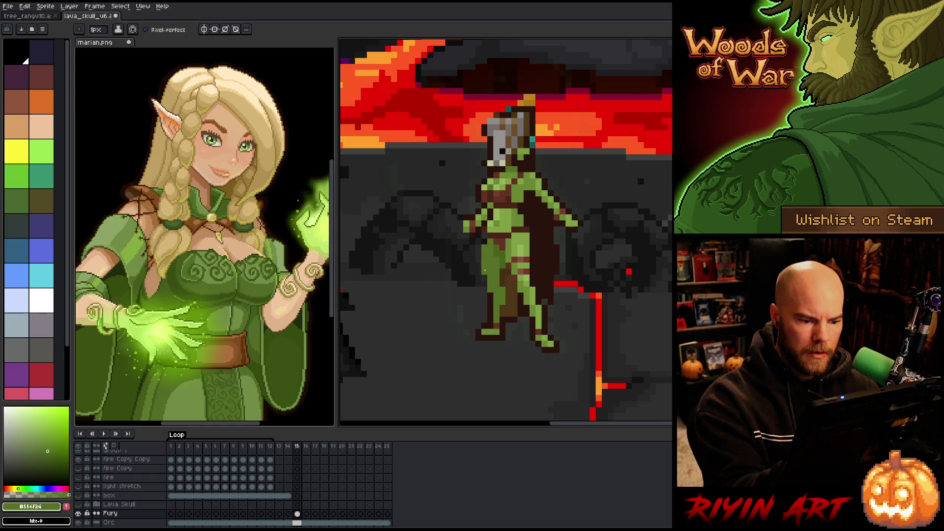
pyautogui.keyDown('alt'); pyautogui.click(494, 295); pyautogui.keyUp('alt')
pyautogui.moveTo(478, 248); pyautogui.dragTo(478, 271)
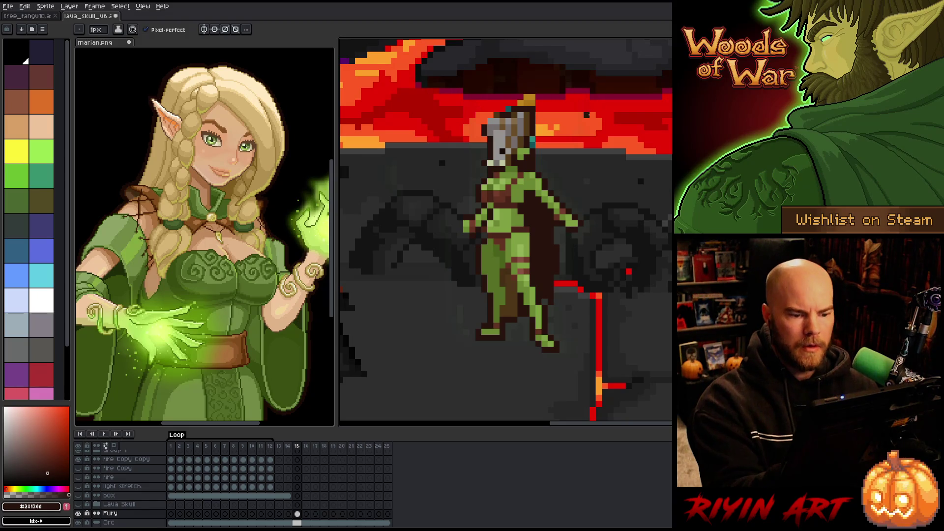
pyautogui.keyDown('alt'); pyautogui.click(484, 241); pyautogui.keyUp('alt')
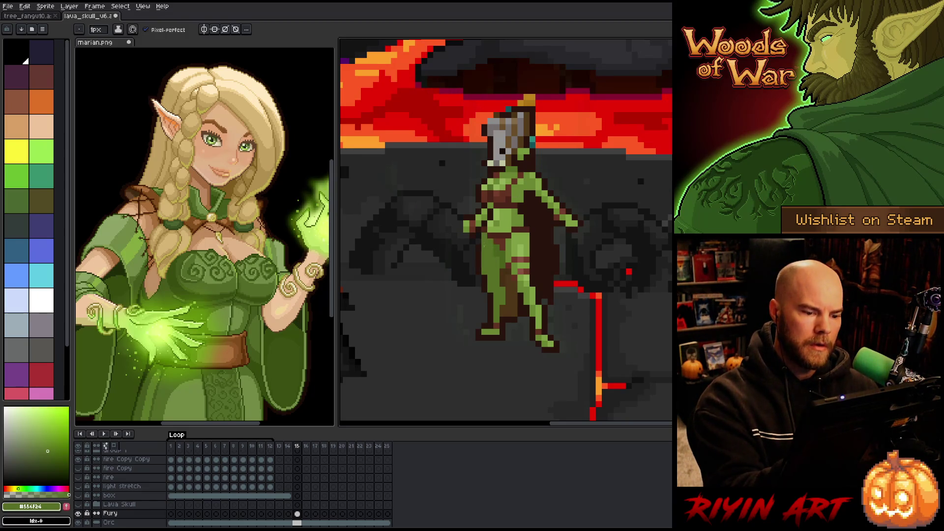
pyautogui.keyDown('alt'); pyautogui.click(477, 238); pyautogui.keyUp('alt')
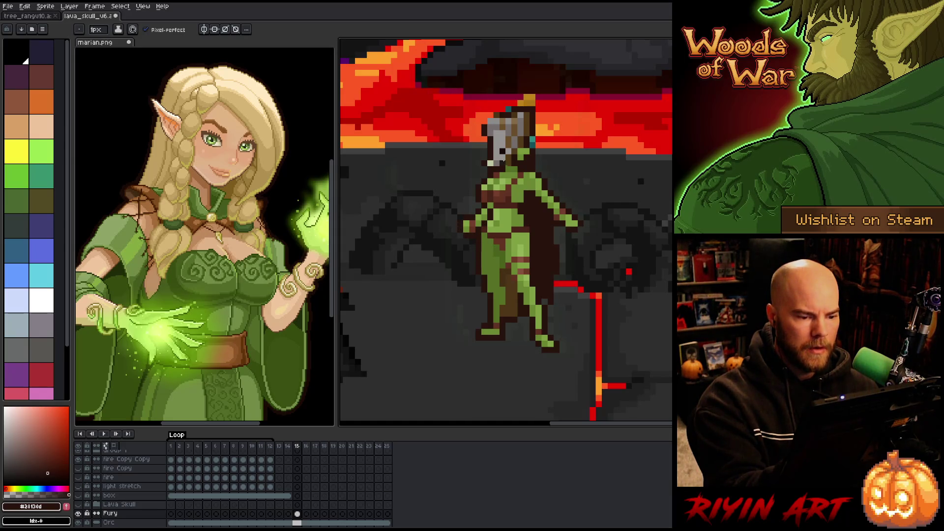
# Paint a darker green shading line down the orc's leg.
pyautogui.press('space')
pyautogui.moveTo(599, 246); pyautogui.dragTo(573, 265)
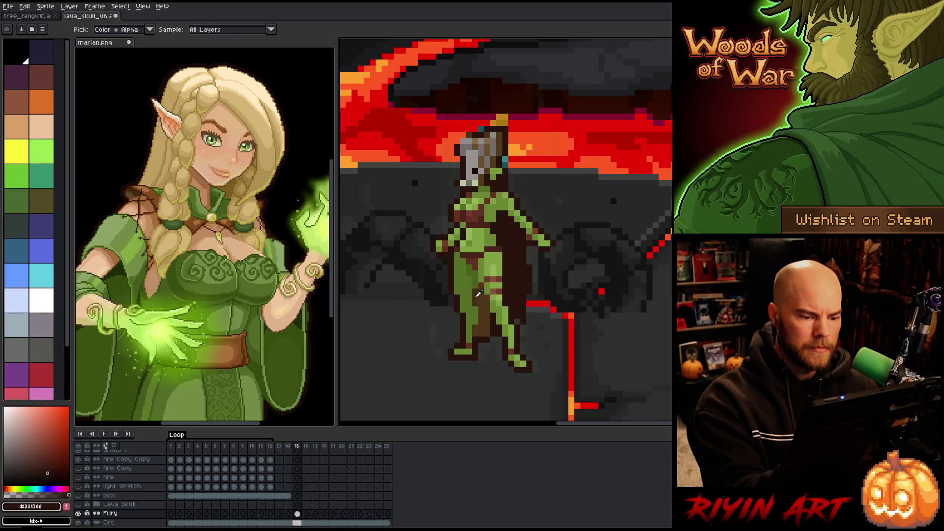
pyautogui.keyDown('alt'); pyautogui.click(476, 287); pyautogui.keyUp('alt')
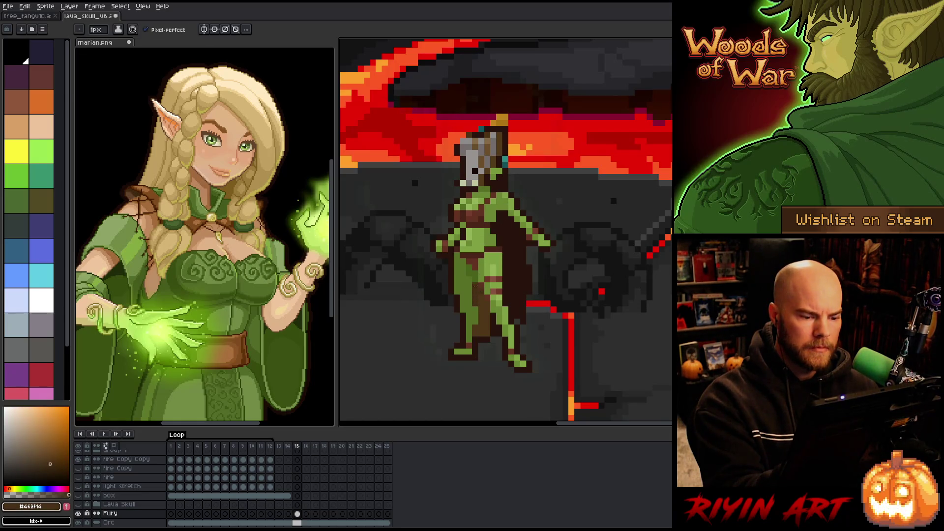
pyautogui.keyDown('alt'); pyautogui.click(499, 218); pyautogui.keyUp('alt')
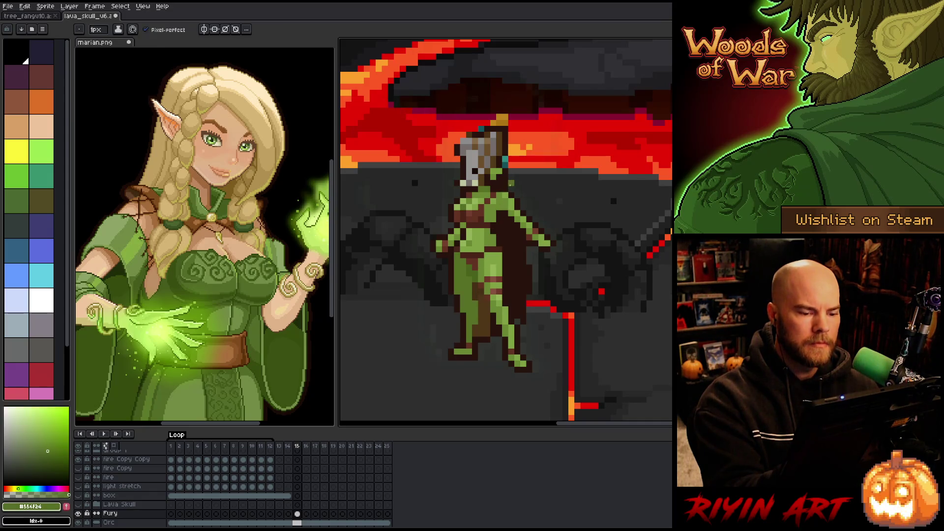
pyautogui.moveTo(486, 304); pyautogui.dragTo(487, 341)
pyautogui.moveTo(480, 297)
pyautogui.mouseDown()
pyautogui.moveTo(481, 315)
pyautogui.moveTo(481, 291)
pyautogui.mouseUp()
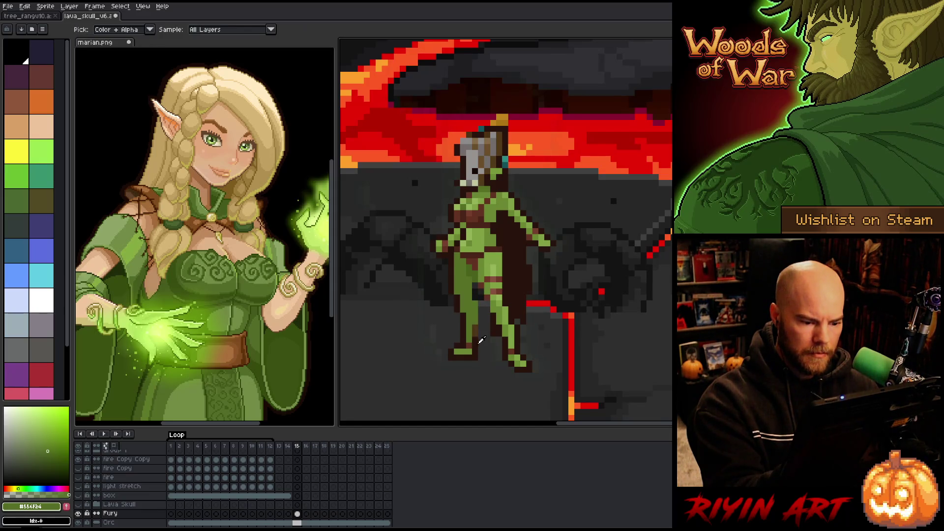
# Add dark brown shading pixels on the orc's upper leg.
pyautogui.keyDown('alt'); pyautogui.click(478, 295); pyautogui.keyUp('alt')
pyautogui.click(481, 285)
pyautogui.hotkey('ctrl', 'z')
pyautogui.click(487, 285)
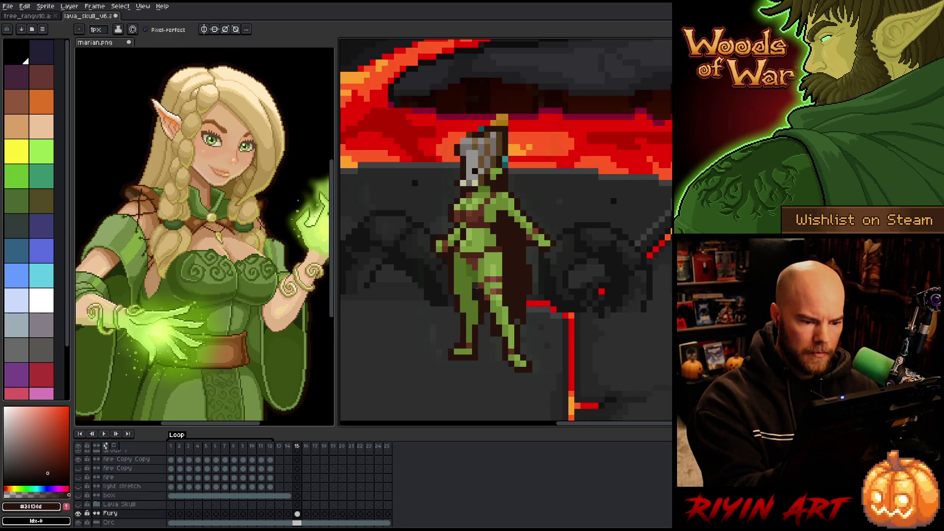
pyautogui.press('b')
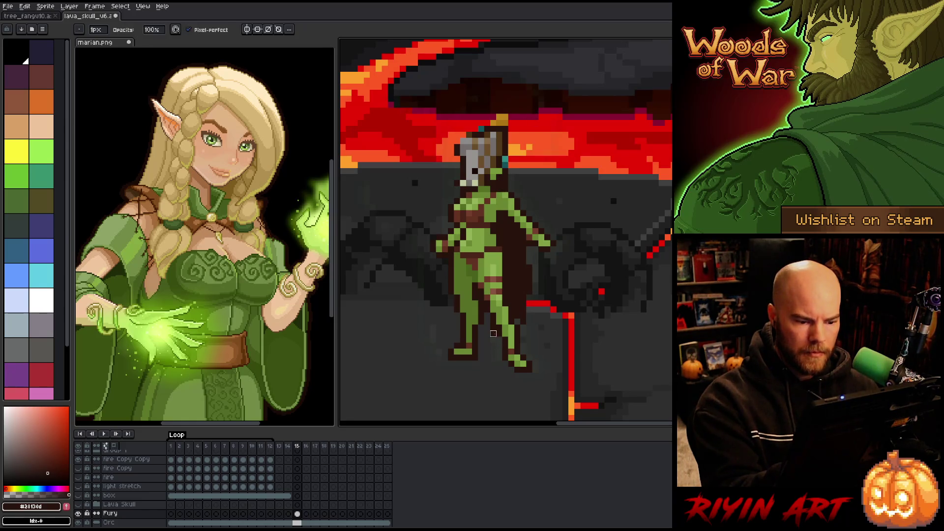
pyautogui.press('v')
pyautogui.press('b')
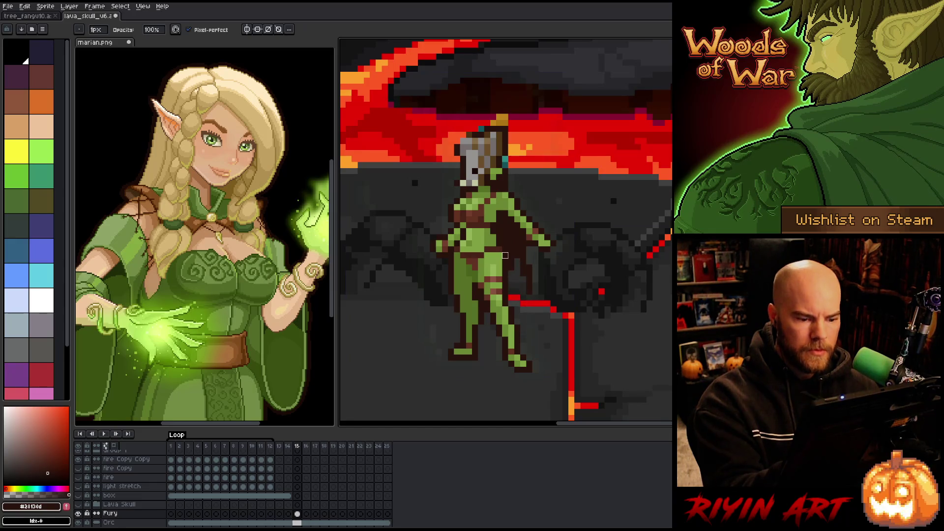
pyautogui.click(8, 6)
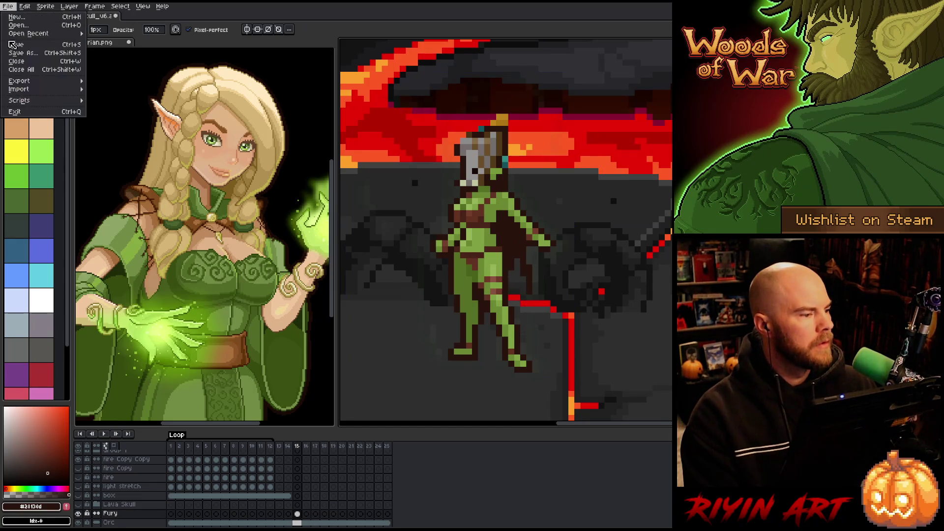
# Save the artwork as lava_skull_v7, then erase the grey skull head's right edge.
pyautogui.click(22, 53)
pyautogui.click(455, 366)
pyautogui.press('BackSpace')
pyautogui.write('7')
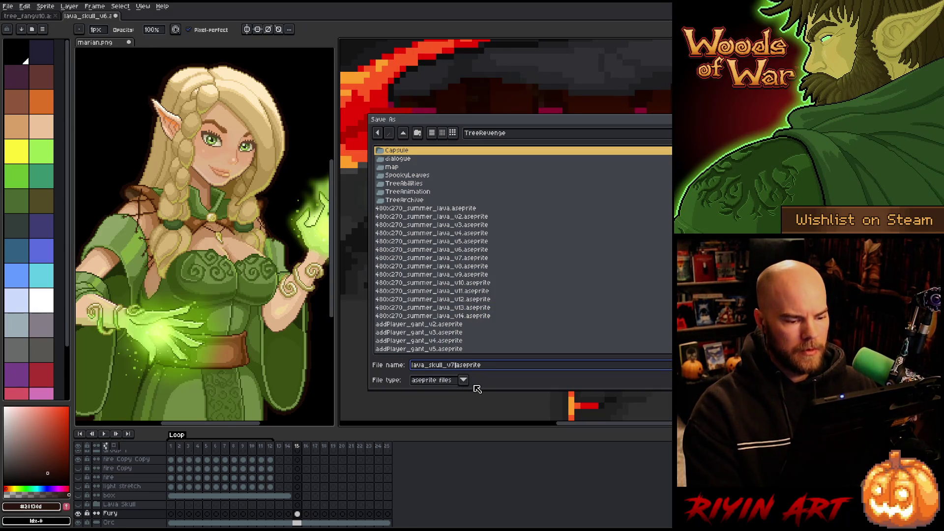
pyautogui.press('Return')
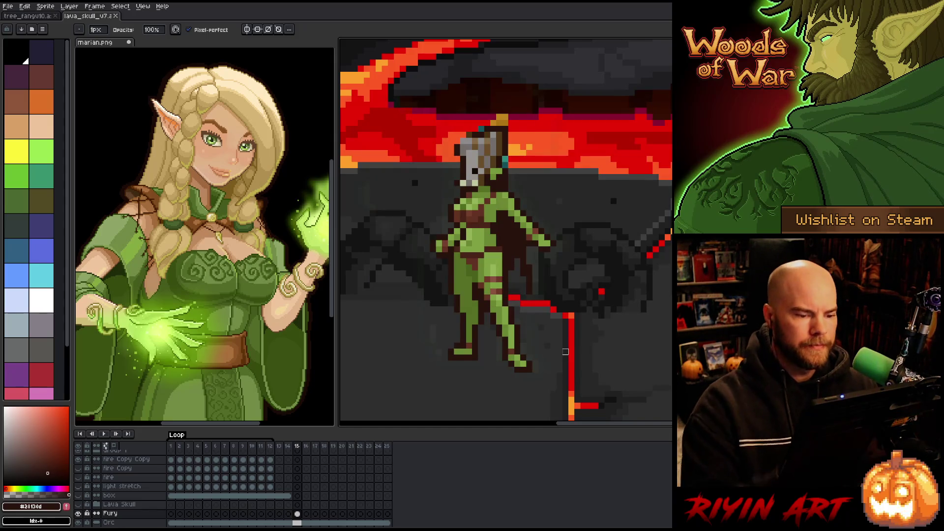
pyautogui.moveTo(504, 164)
pyautogui.mouseDown()
pyautogui.moveTo(504, 99)
pyautogui.moveTo(472, 140)
pyautogui.moveTo(511, 129)
pyautogui.mouseUp()
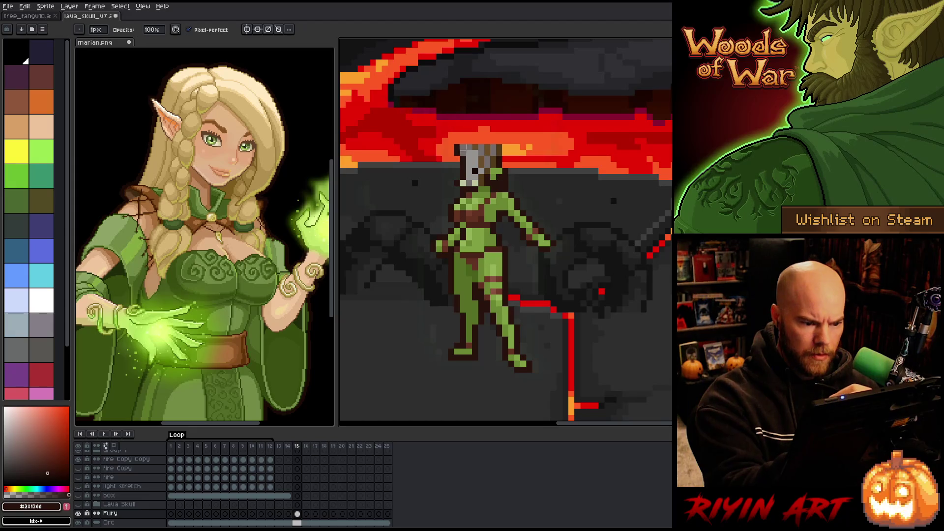
# Erase the grey skull head's left edge and top, and place a dark eye pixel on the face.
pyautogui.moveTo(463, 192); pyautogui.dragTo(457, 150)
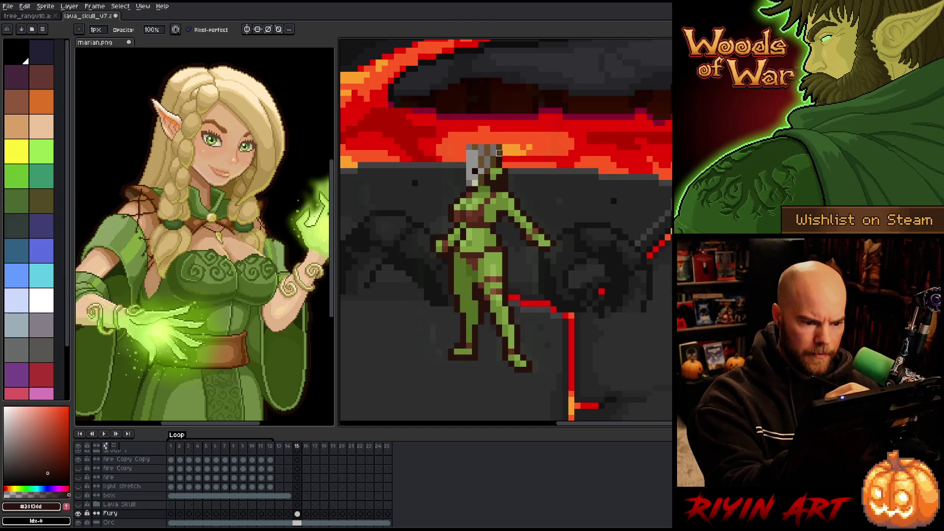
pyautogui.click(482, 146)
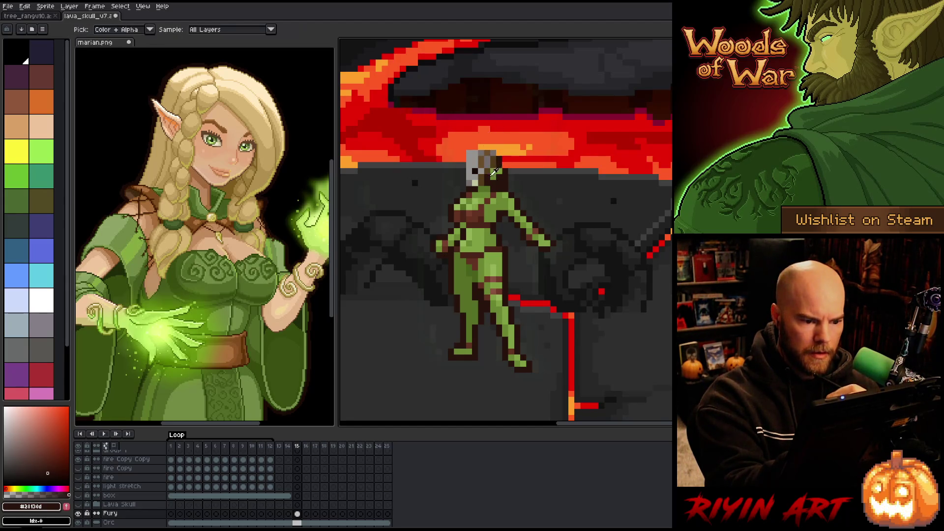
pyautogui.keyDown('alt'); pyautogui.click(481, 191); pyautogui.keyUp('alt')
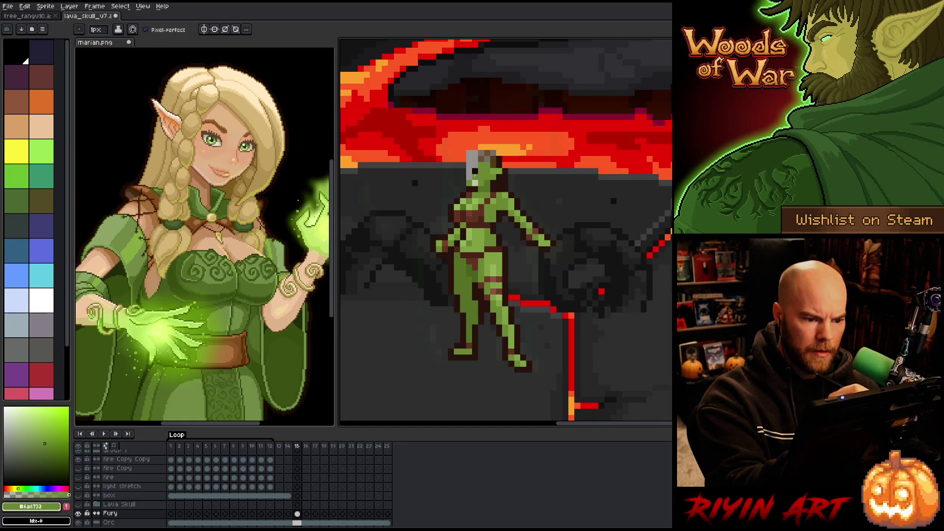
pyautogui.click(474, 171)
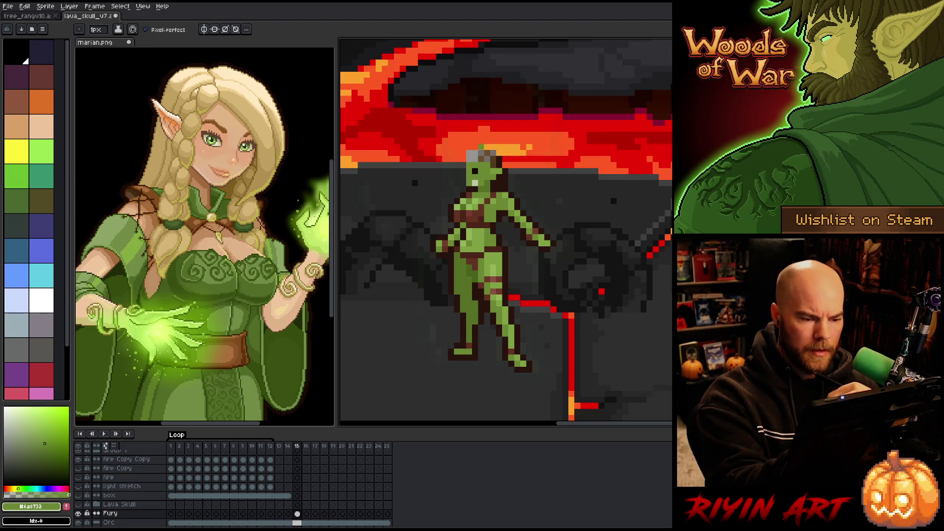
pyautogui.press('e')
pyautogui.moveTo(470, 153); pyautogui.dragTo(496, 153)
# Paint dark brown hair and a pale tusk highlight, then shift the orc down and left.
pyautogui.press('b')
pyautogui.keyDown('alt'); pyautogui.click(495, 159); pyautogui.keyUp('alt')
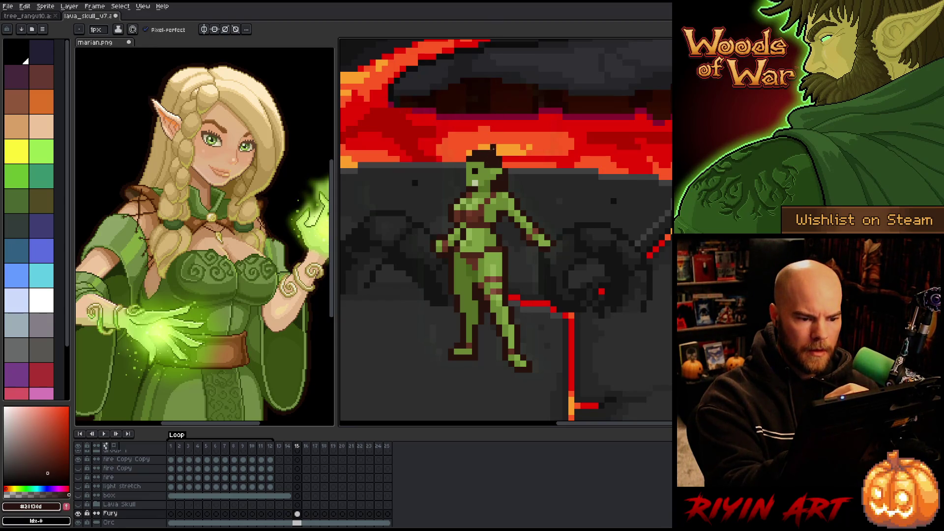
pyautogui.keyDown('alt'); pyautogui.click(487, 189); pyautogui.keyUp('alt')
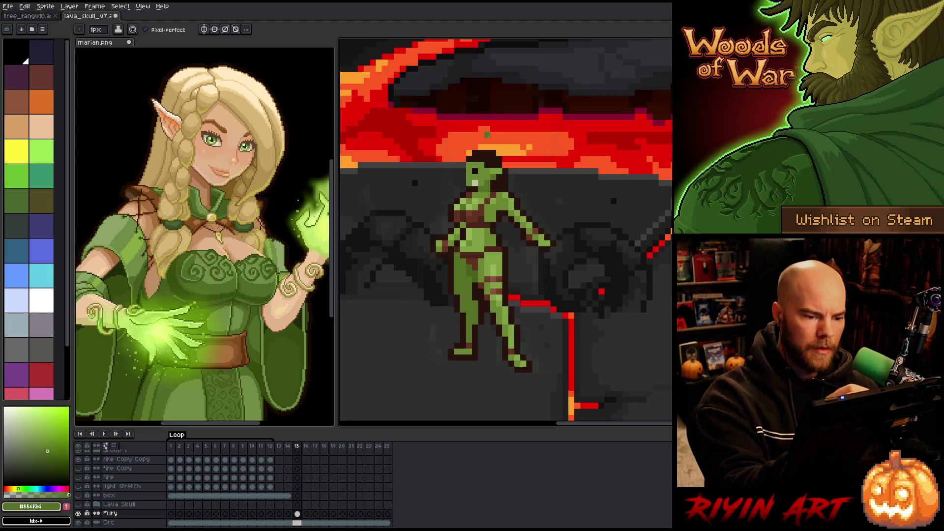
pyautogui.keyDown('alt'); pyautogui.click(469, 154); pyautogui.keyUp('alt')
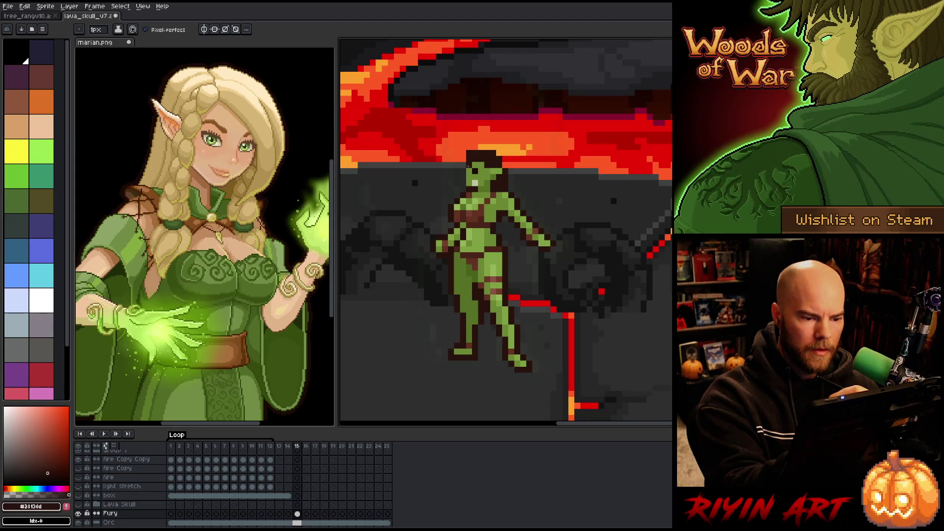
pyautogui.keyDown('alt'); pyautogui.click(472, 183); pyautogui.keyUp('alt')
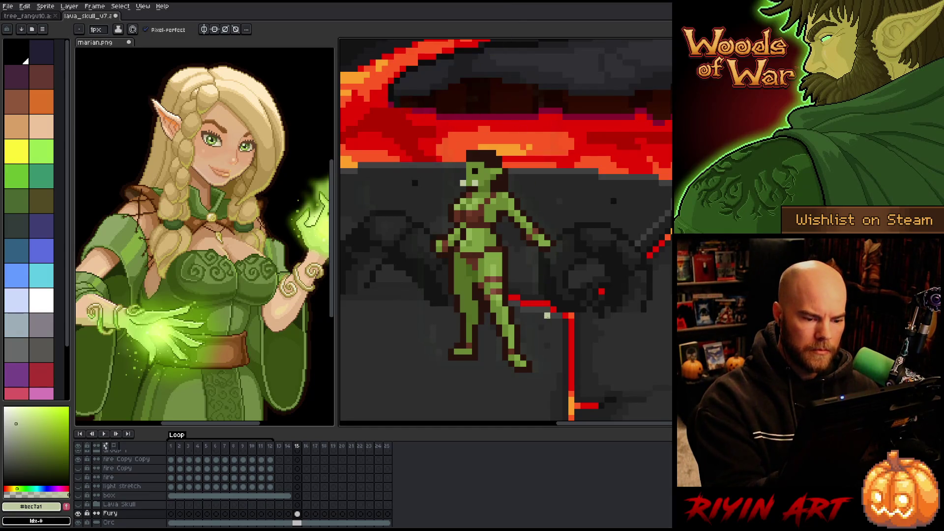
pyautogui.moveTo(492, 279)
pyautogui.mouseDown()
pyautogui.moveTo(595, 222)
pyautogui.moveTo(531, 271)
pyautogui.moveTo(576, 295)
pyautogui.moveTo(547, 270)
pyautogui.mouseUp()
pyautogui.press('v')
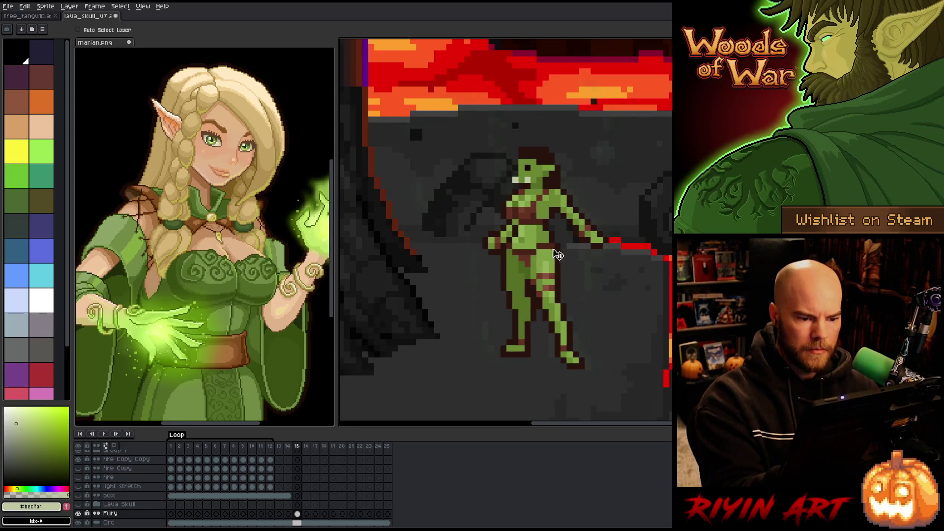
# With the background layers hidden, paint dark brown hair over the left of the orc's head.
pyautogui.press('b')
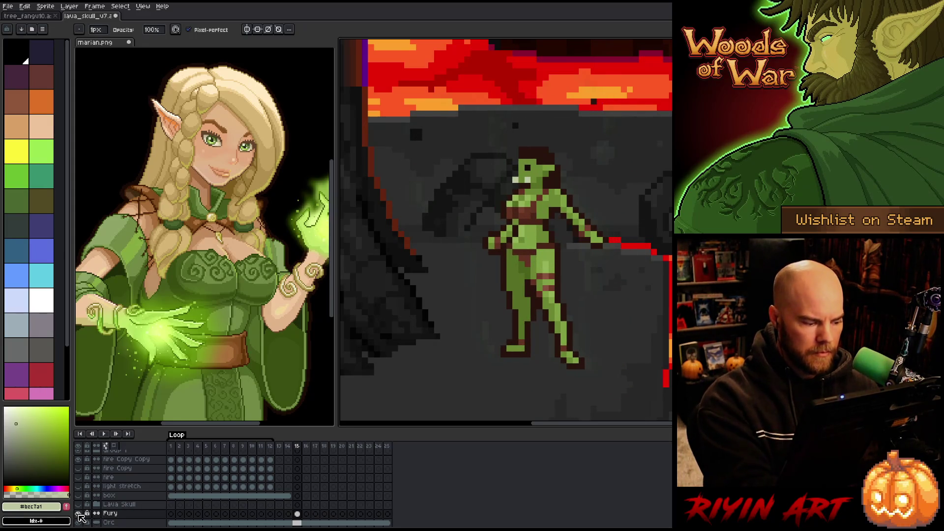
pyautogui.keyDown('alt'); pyautogui.click(77, 513); pyautogui.keyUp('alt')
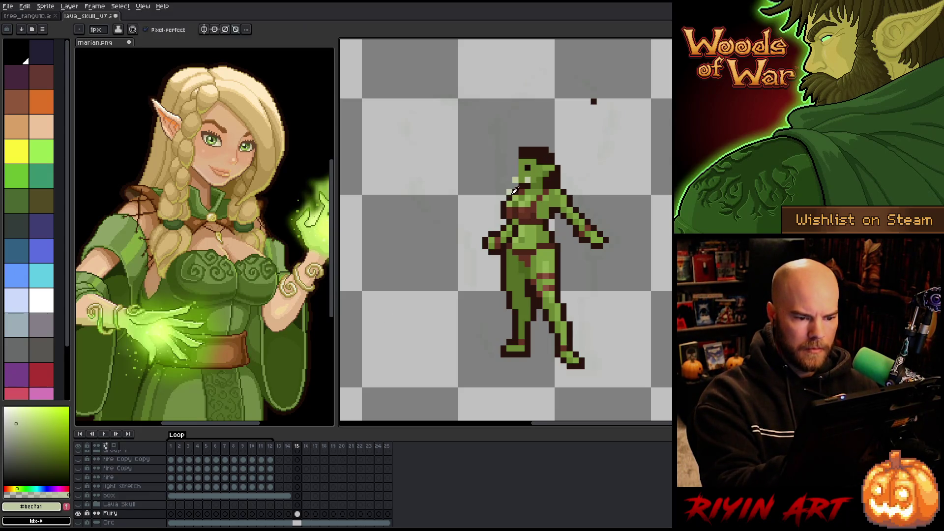
pyautogui.keyDown('alt'); pyautogui.click(534, 178); pyautogui.keyUp('alt')
pyautogui.moveTo(514, 167); pyautogui.dragTo(515, 160)
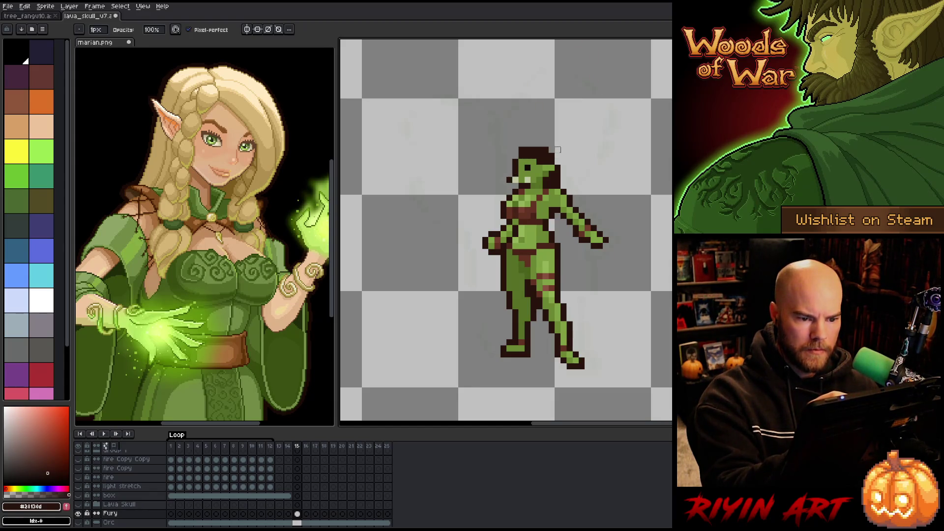
pyautogui.press('m')
pyautogui.moveTo(519, 147)
pyautogui.mouseDown()
pyautogui.moveTo(553, 158)
pyautogui.moveTo(608, 248)
pyautogui.moveTo(565, 231)
pyautogui.moveTo(563, 272)
pyautogui.moveTo(584, 367)
pyautogui.moveTo(555, 361)
pyautogui.moveTo(536, 304)
pyautogui.moveTo(531, 346)
pyautogui.moveTo(513, 354)
pyautogui.moveTo(504, 333)
pyautogui.moveTo(508, 297)
pyautogui.moveTo(484, 244)
pyautogui.moveTo(520, 152)
pyautogui.mouseUp()
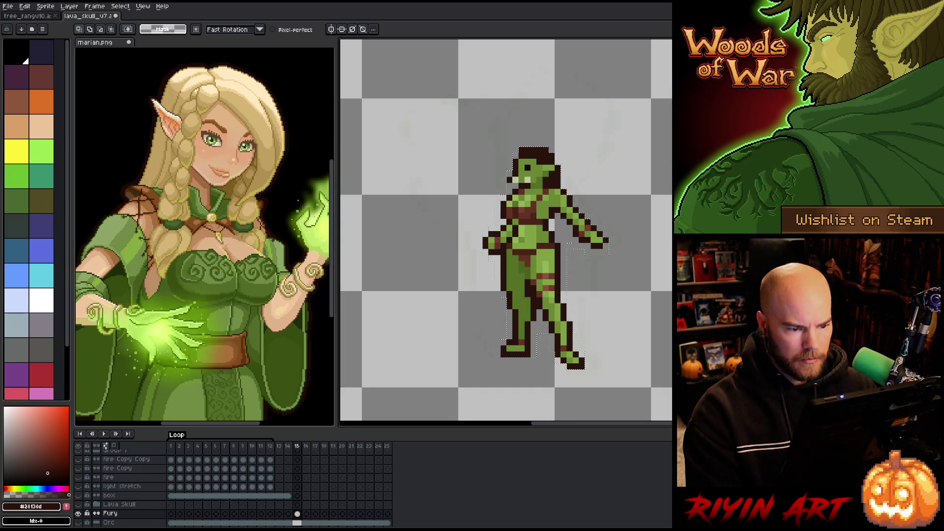
pyautogui.hotkey('ctrl', 'd')
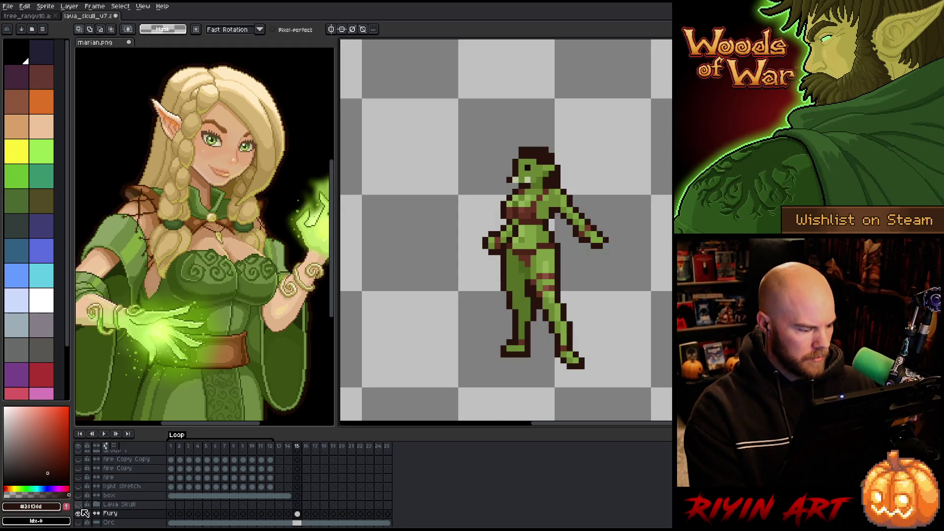
# Show the lava background layers again and nudge the orc's position in the cave.
pyautogui.click(78, 504)
pyautogui.press('v')
pyautogui.moveTo(539, 249)
pyautogui.mouseDown()
pyautogui.moveTo(487, 290)
pyautogui.moveTo(465, 290)
pyautogui.moveTo(535, 344)
pyautogui.moveTo(524, 265)
pyautogui.moveTo(535, 235)
pyautogui.mouseUp()
pyautogui.press('b')
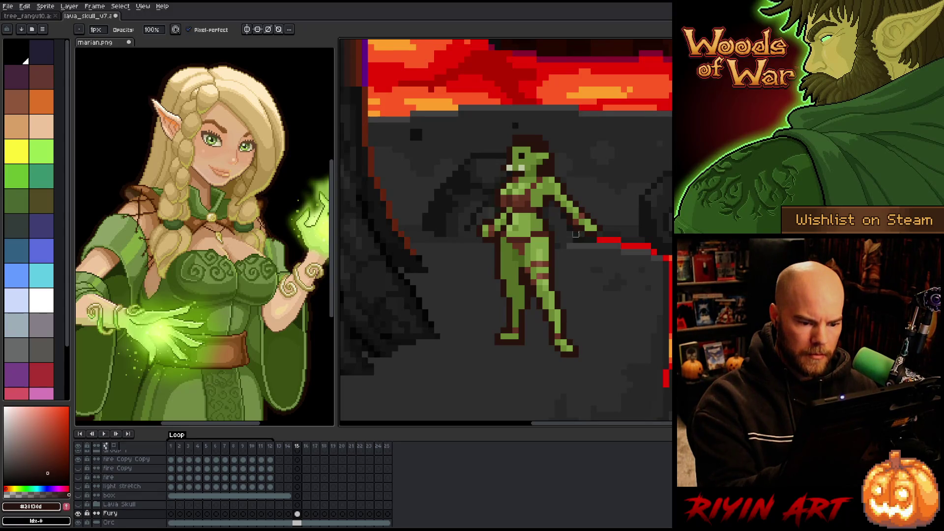
# Magic-wand select the whole orc figure and try moving it.
pyautogui.press('w')
pyautogui.click(608, 304)
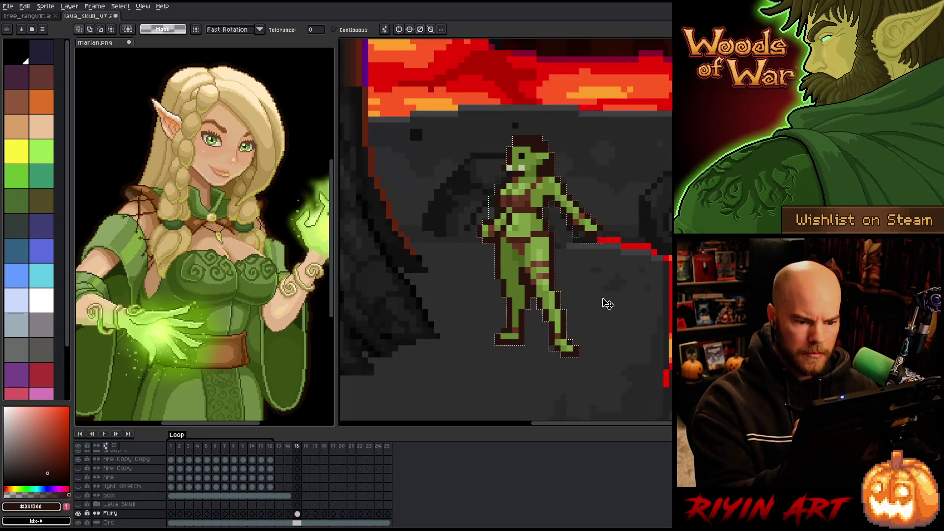
pyautogui.press('b')
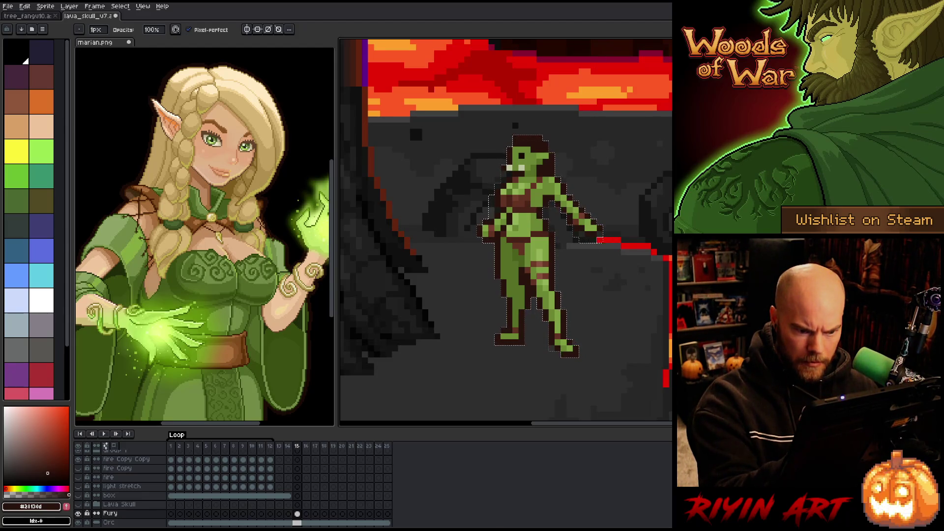
pyautogui.press('v')
pyautogui.press('b')
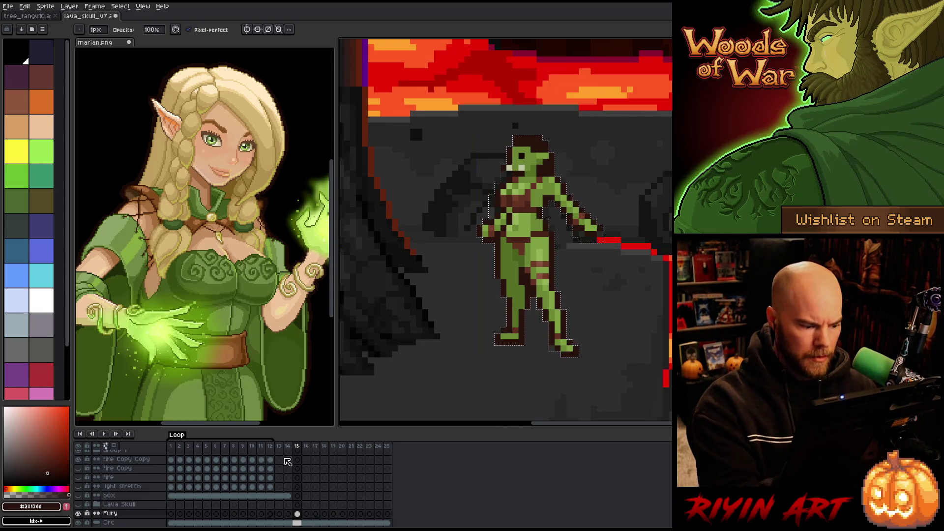
# Reselect the orc on the Fury layer's current frame and hide the background layers.
pyautogui.press('w')
pyautogui.click(575, 330)
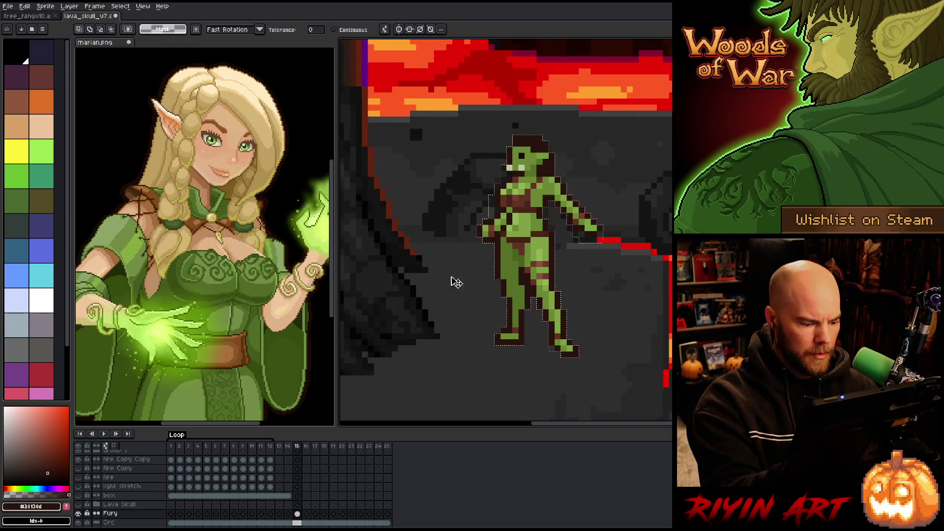
pyautogui.click(297, 513)
pyautogui.press('b')
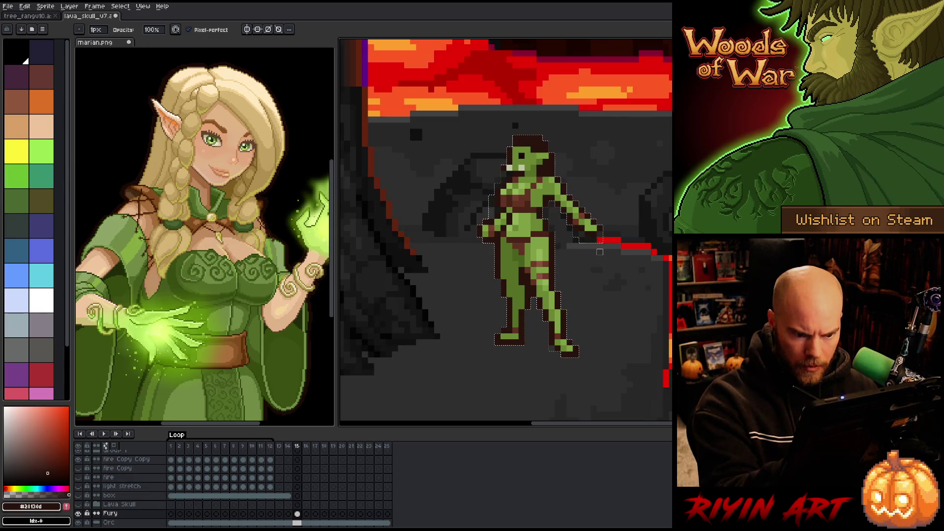
pyautogui.press('w')
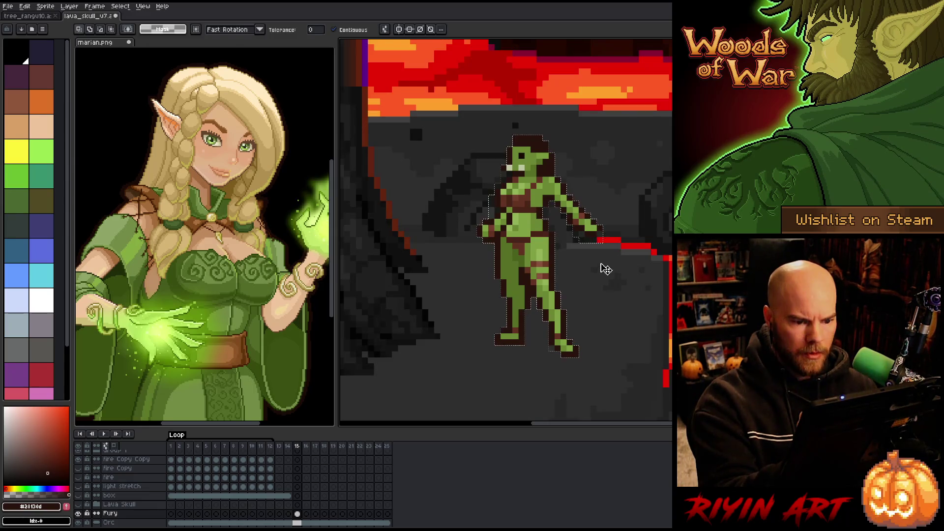
pyautogui.press('b')
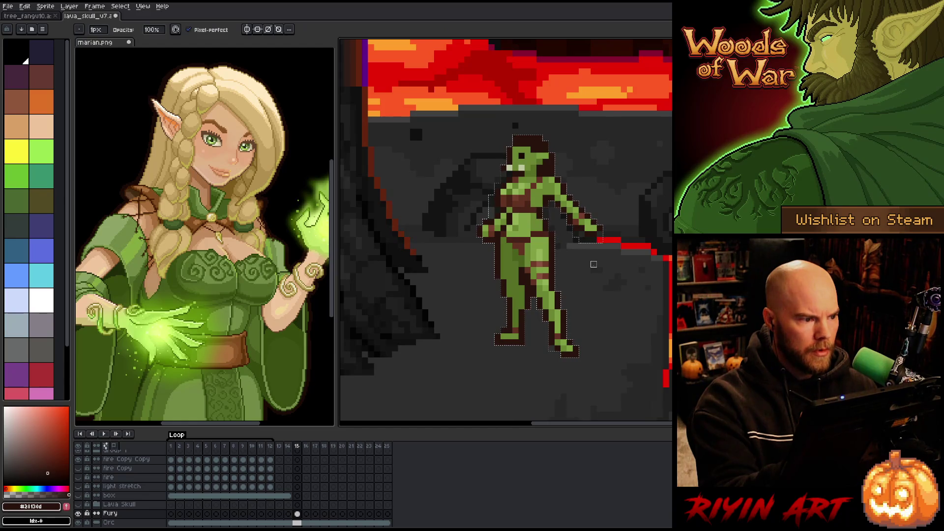
pyautogui.keyDown('alt'); pyautogui.click(77, 513); pyautogui.keyUp('alt')
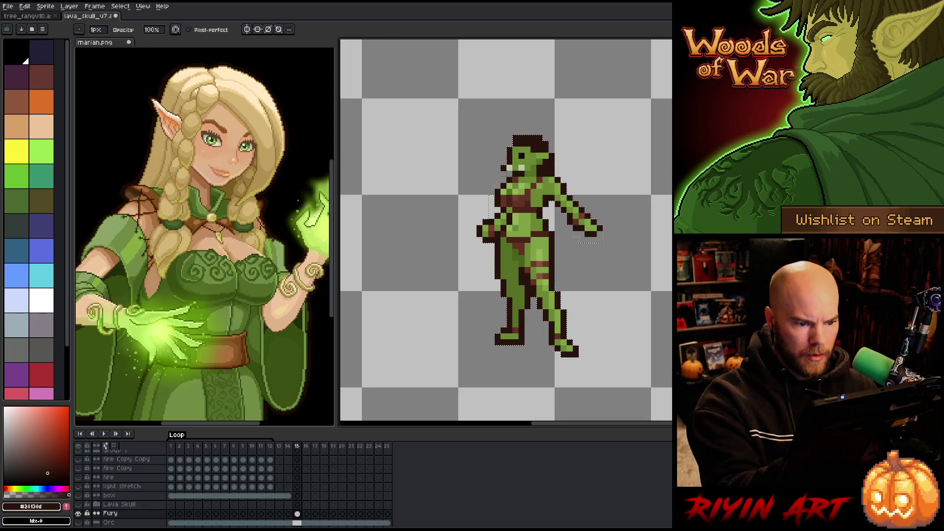
# Zoom in and magic-wand check for stray pixels beside the orc and at the canvas edge.
pyautogui.press('w')
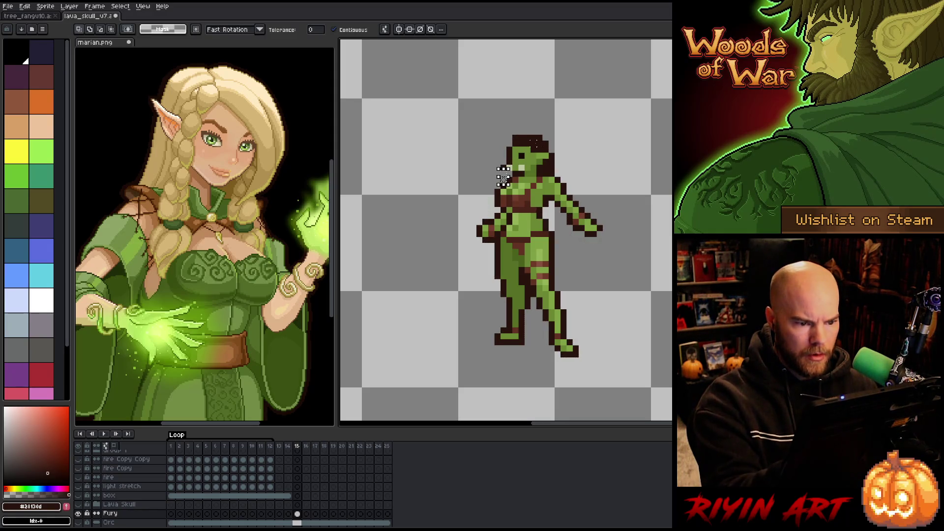
pyautogui.scroll(2, 503, 176)
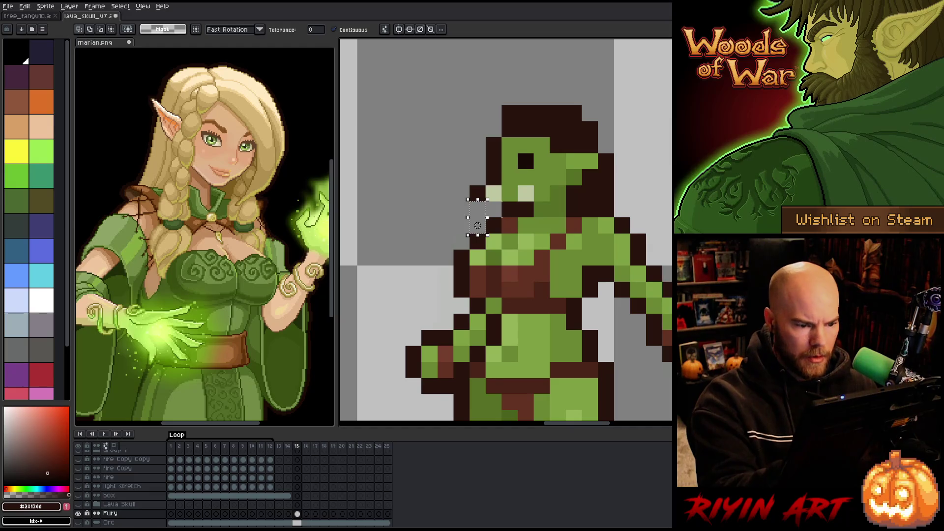
pyautogui.click(462, 241)
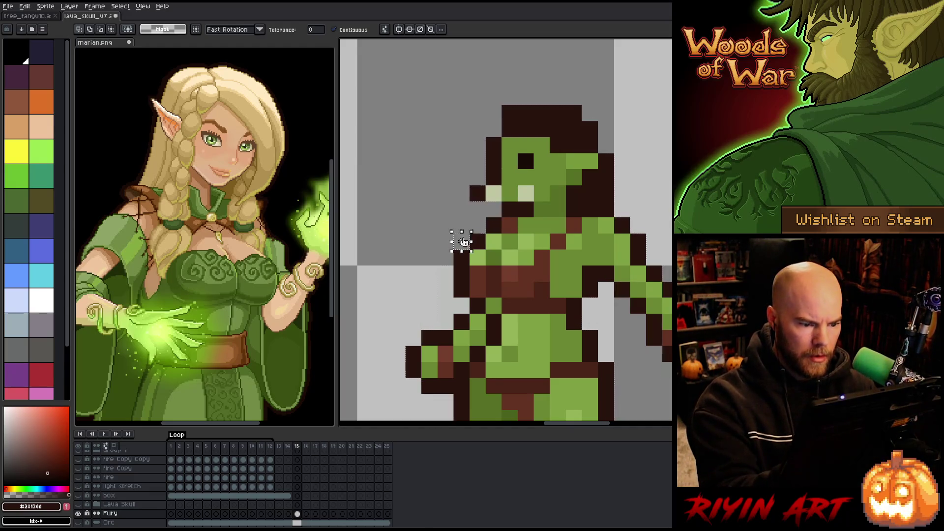
pyautogui.click(664, 369)
pyautogui.hotkey('ctrl', 'd')
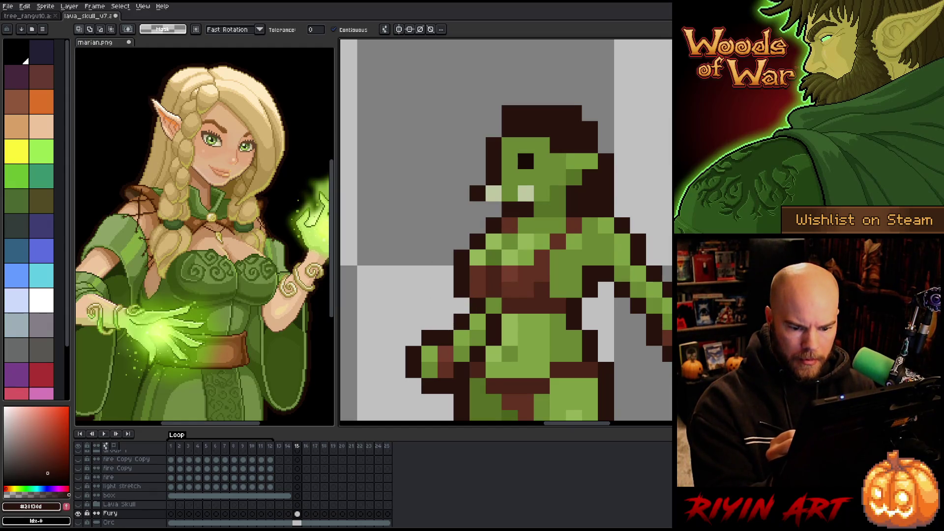
pyautogui.hotkey('ctrl', 't')
pyautogui.press('w')
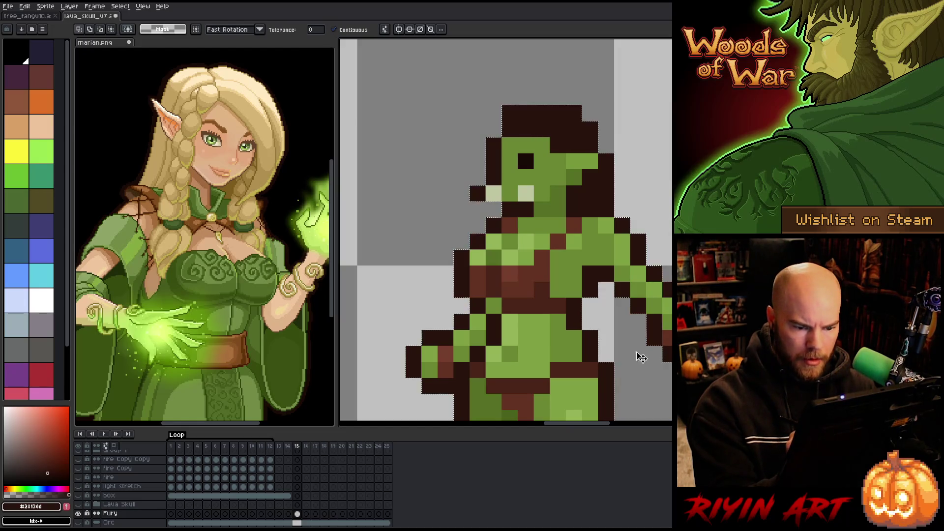
# Pan over the orc from legs to head, then show the lava background layers again.
pyautogui.moveTo(605, 354); pyautogui.dragTo(624, 15)
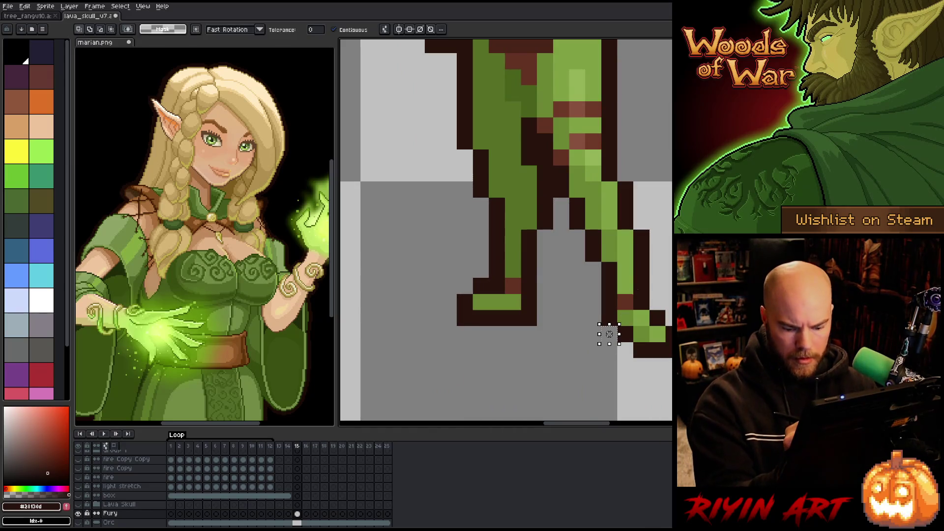
pyautogui.moveTo(604, 331); pyautogui.dragTo(596, 458)
pyautogui.moveTo(668, 75)
pyautogui.mouseDown()
pyautogui.moveTo(649, 314)
pyautogui.moveTo(648, 291)
pyautogui.moveTo(469, 292)
pyautogui.mouseUp()
pyautogui.scroll(-5, 648, 291)
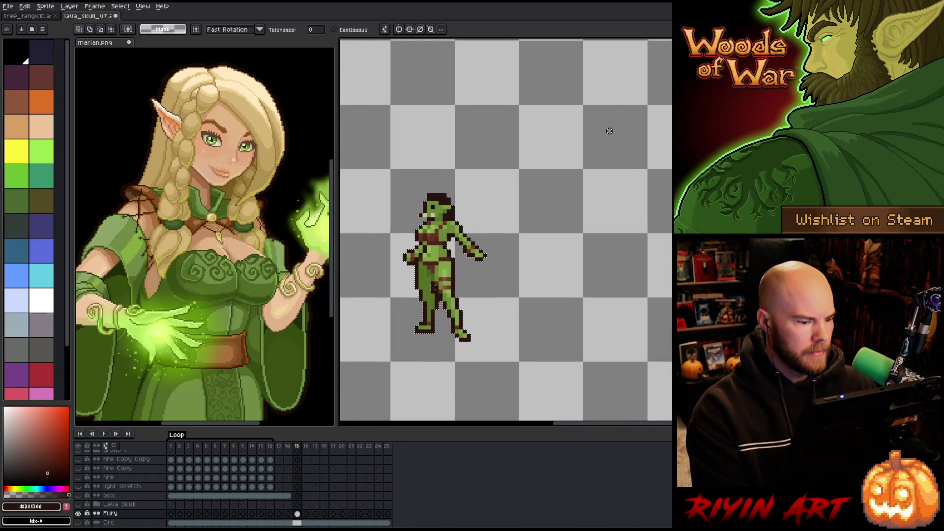
pyautogui.scroll(2, 472, 320)
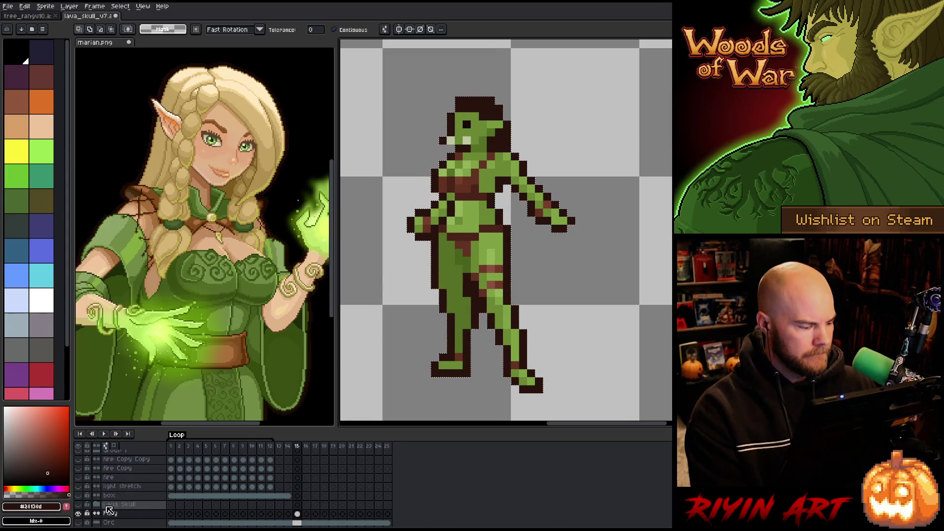
pyautogui.keyDown('alt'); pyautogui.click(78, 513); pyautogui.keyUp('alt')
pyautogui.moveTo(474, 215)
pyautogui.mouseDown()
pyautogui.moveTo(507, 219)
pyautogui.moveTo(513, 211)
pyautogui.moveTo(471, 232)
pyautogui.mouseUp()
pyautogui.scroll(-1, 507, 211)
pyautogui.press('b')
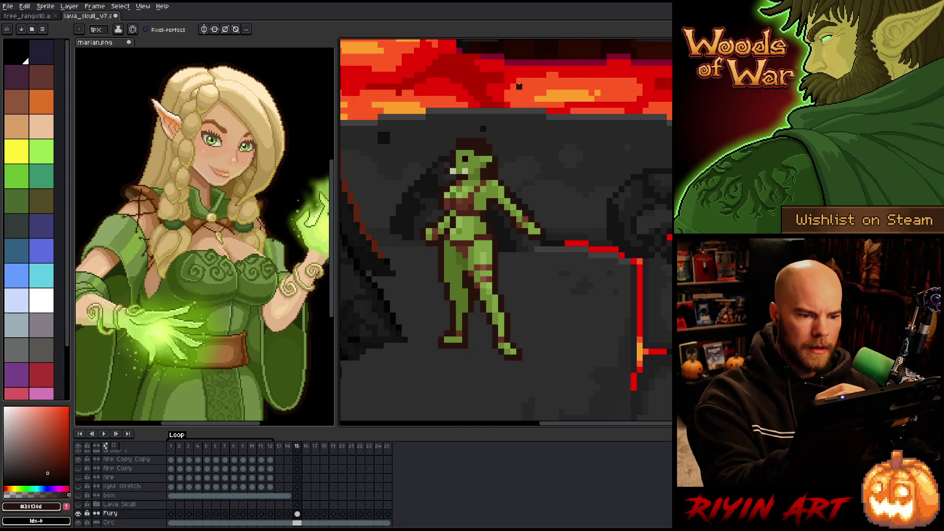
pyautogui.keyDown('alt'); pyautogui.click(492, 64); pyautogui.keyUp('alt')
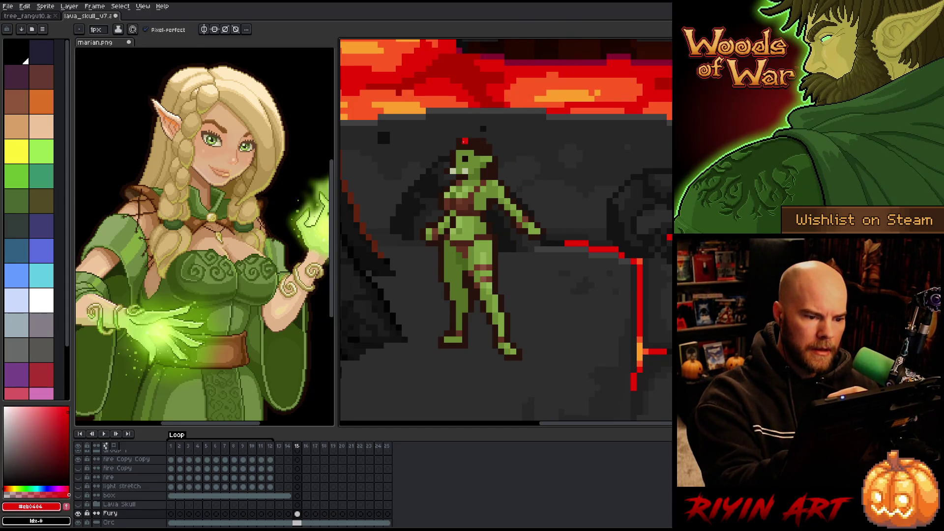
pyautogui.moveTo(459, 141)
pyautogui.mouseDown()
pyautogui.moveTo(481, 142)
pyautogui.moveTo(457, 146)
pyautogui.mouseUp()
pyautogui.hotkey('ctrl', 'z')
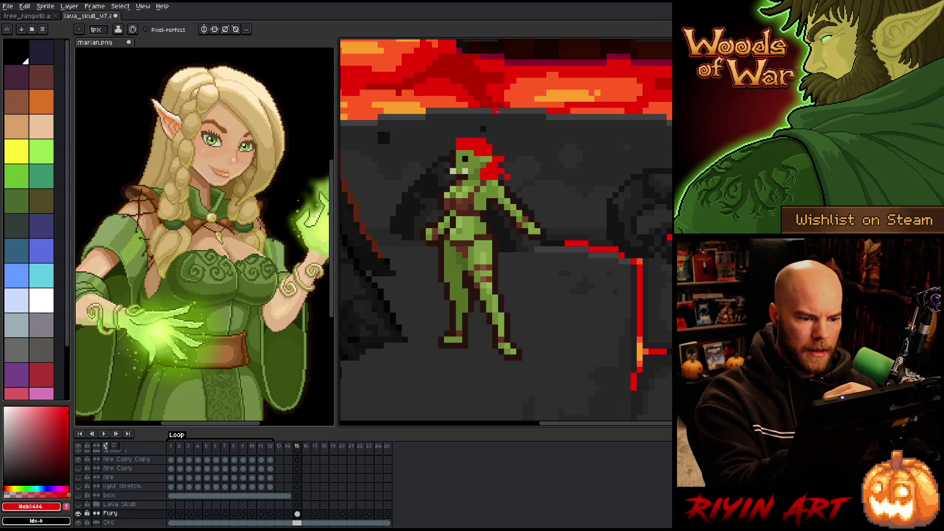
pyautogui.hotkey('ctrl', 'z')
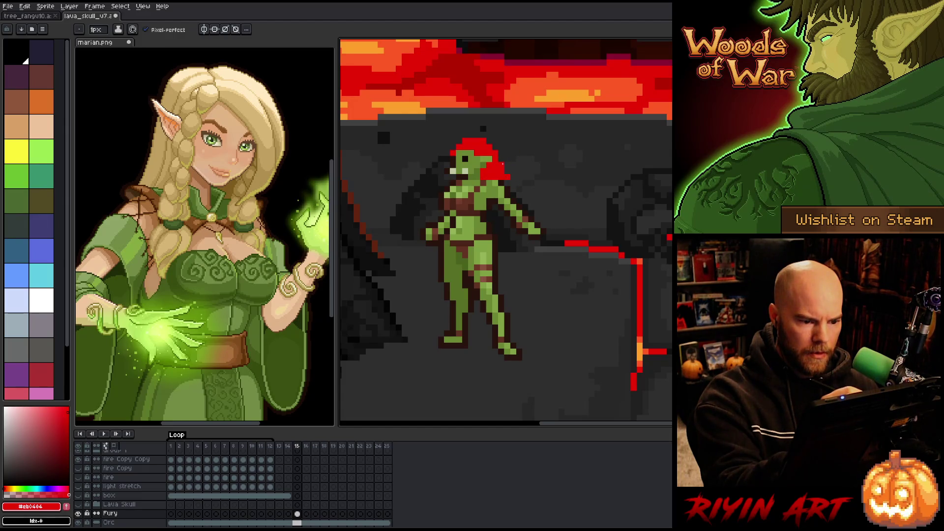
pyautogui.moveTo(507, 171); pyautogui.dragTo(528, 183)
pyautogui.hotkey('ctrl', 'z')
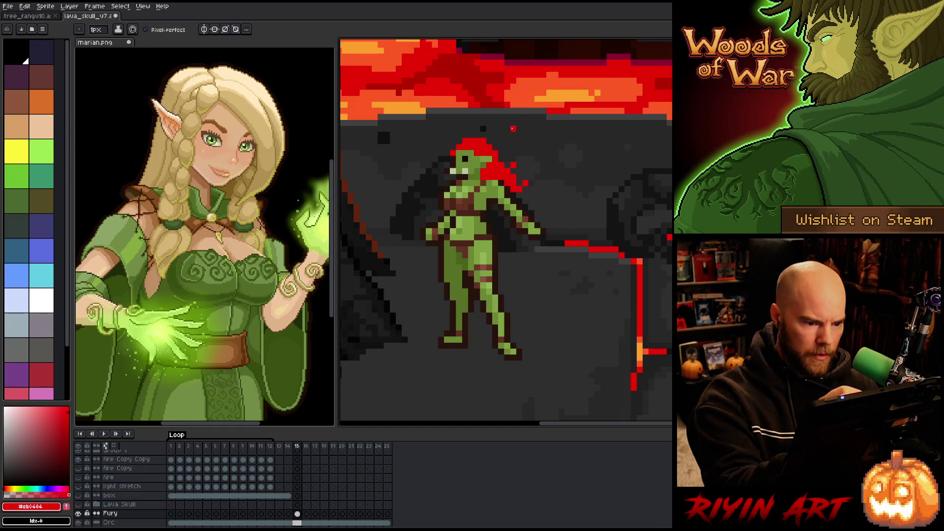
pyautogui.press('alt')
pyautogui.keyDown('alt'); pyautogui.click(494, 176); pyautogui.keyUp('alt')
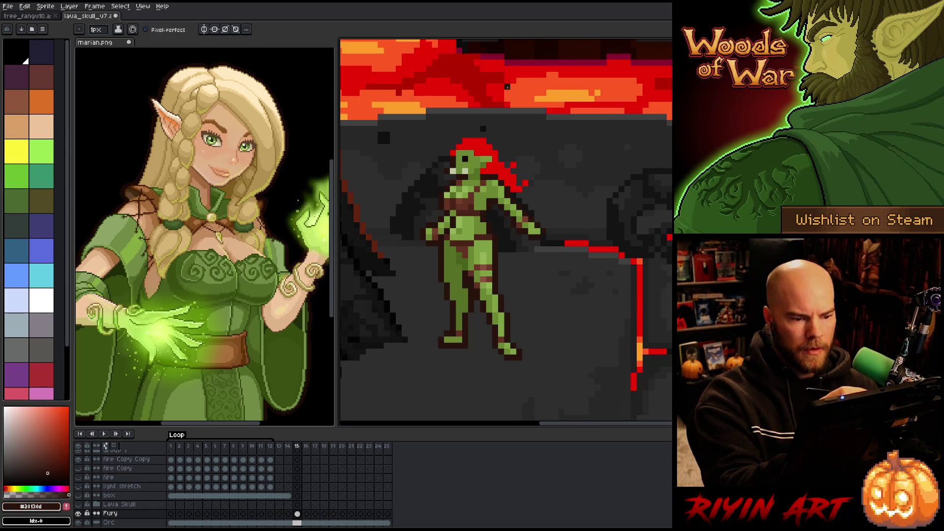
pyautogui.keyDown('alt'); pyautogui.click(500, 164); pyautogui.keyUp('alt')
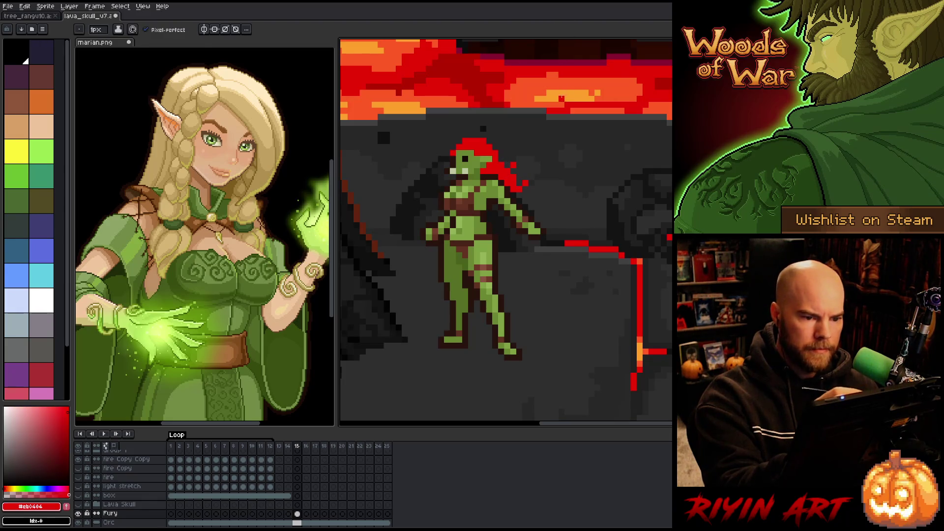
pyautogui.keyDown('alt'); pyautogui.click(562, 98); pyautogui.keyUp('alt')
pyautogui.keyDown('alt'); pyautogui.click(573, 57); pyautogui.keyUp('alt')
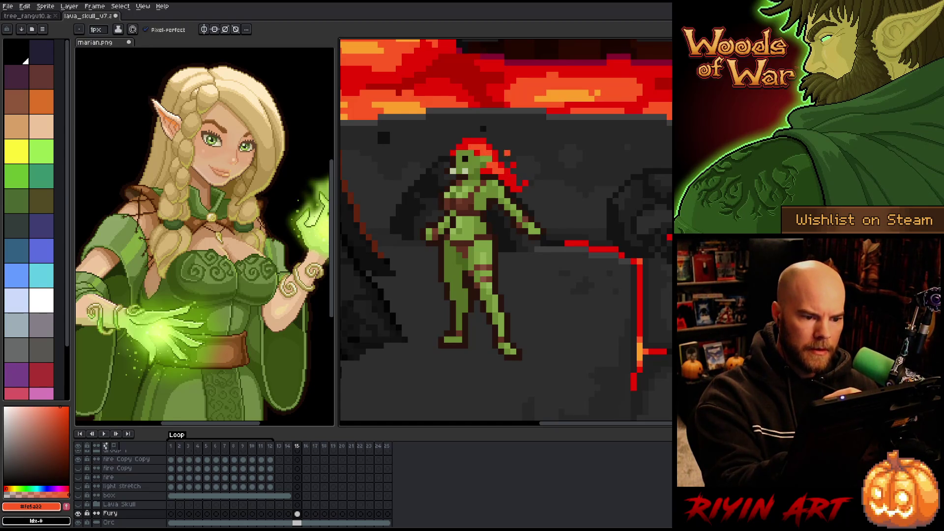
pyautogui.keyDown('alt'); pyautogui.click(572, 94); pyautogui.keyUp('alt')
pyautogui.click(476, 146)
pyautogui.click(471, 147)
pyautogui.keyDown('alt'); pyautogui.click(484, 148); pyautogui.keyUp('alt')
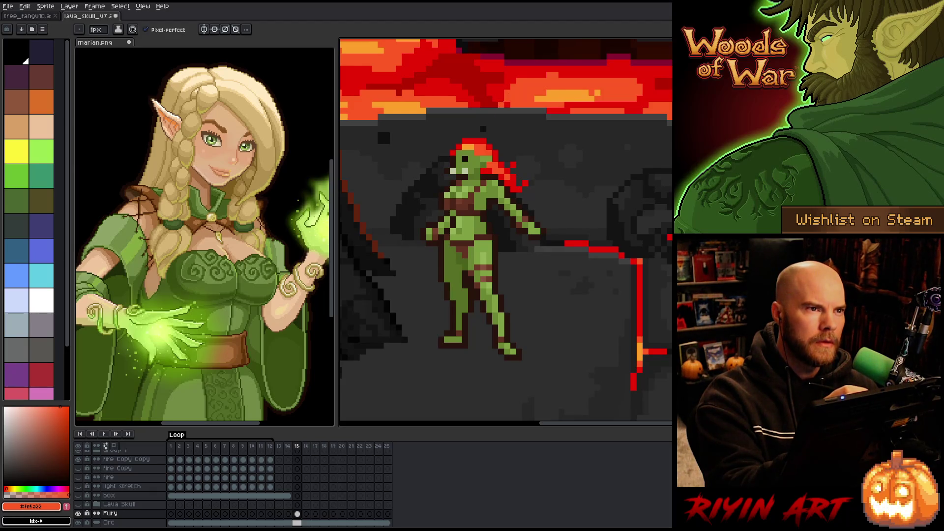
pyautogui.press('e')
pyautogui.keyDown('alt'); pyautogui.click(513, 164); pyautogui.keyUp('alt')
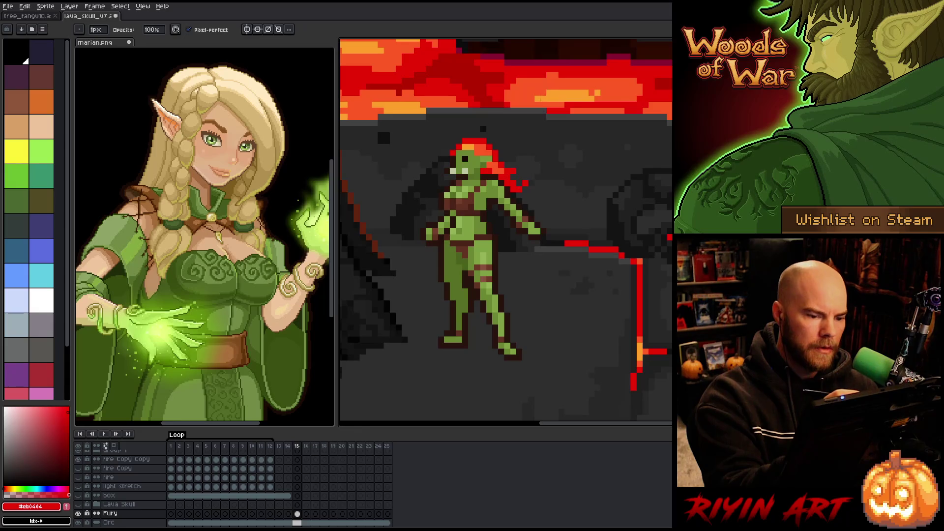
pyautogui.press('b')
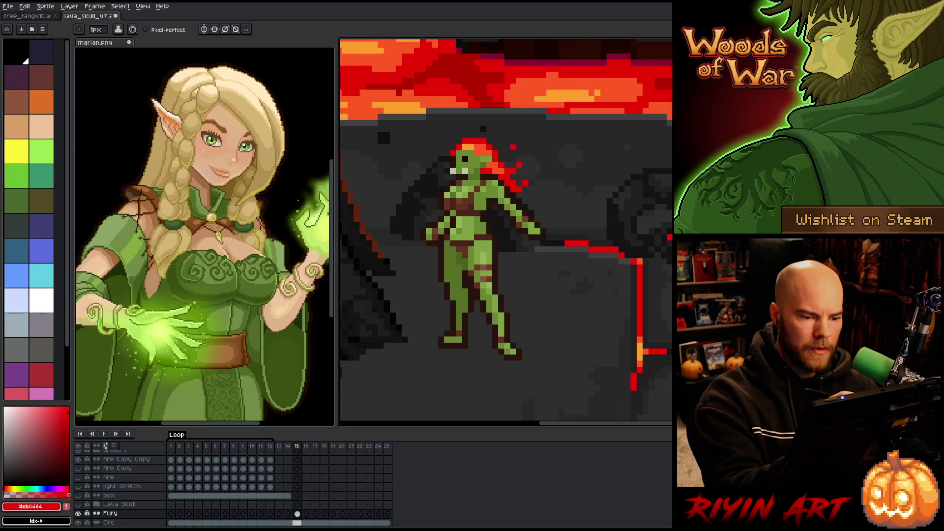
pyautogui.moveTo(494, 206); pyautogui.dragTo(507, 225)
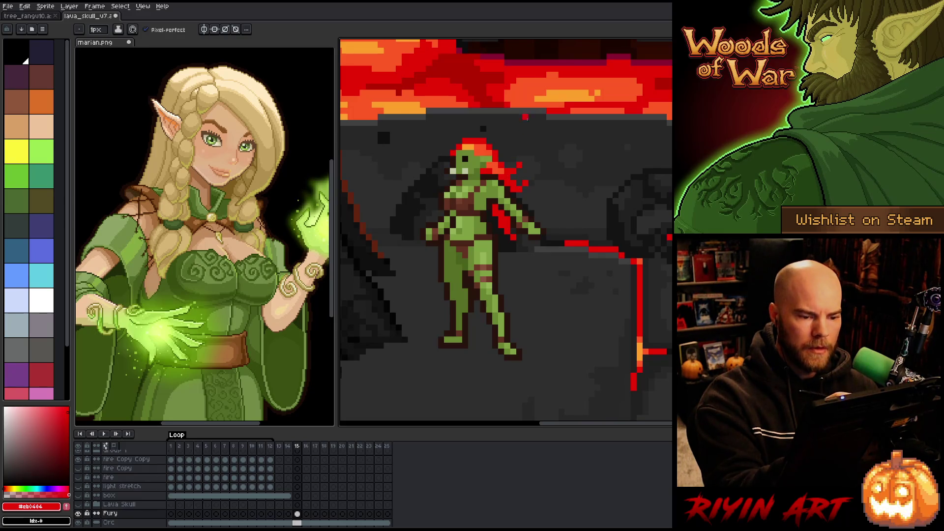
pyautogui.keyDown('alt'); pyautogui.click(512, 164); pyautogui.keyUp('alt')
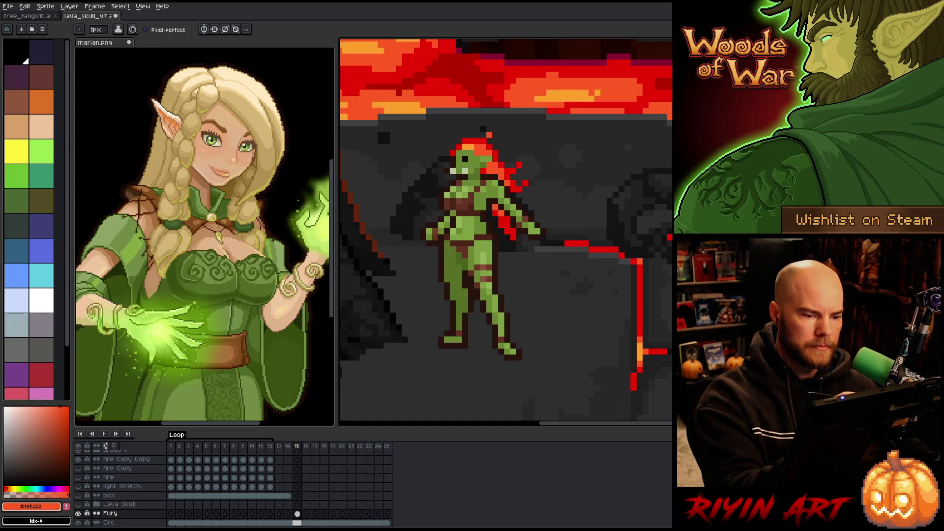
pyautogui.keyDown('alt'); pyautogui.click(482, 146); pyautogui.keyUp('alt')
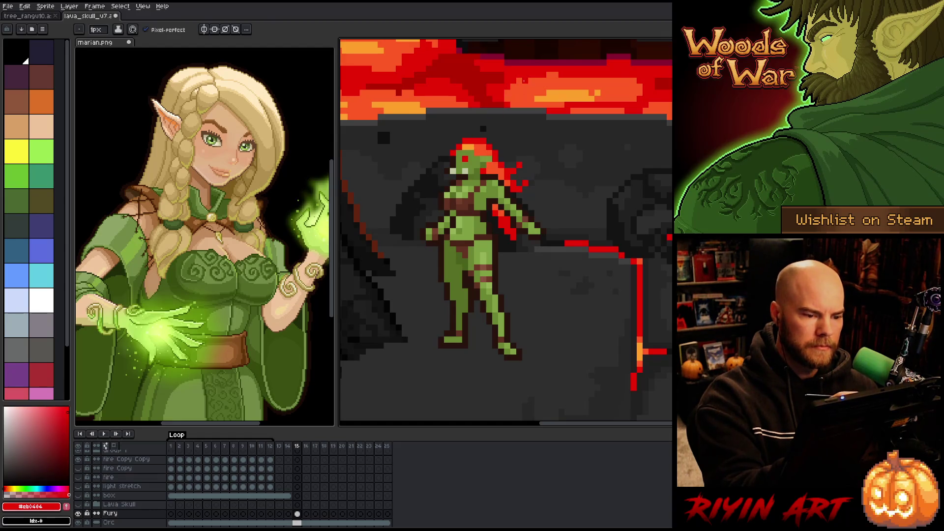
pyautogui.keyDown('alt'); pyautogui.click(525, 74); pyautogui.keyUp('alt')
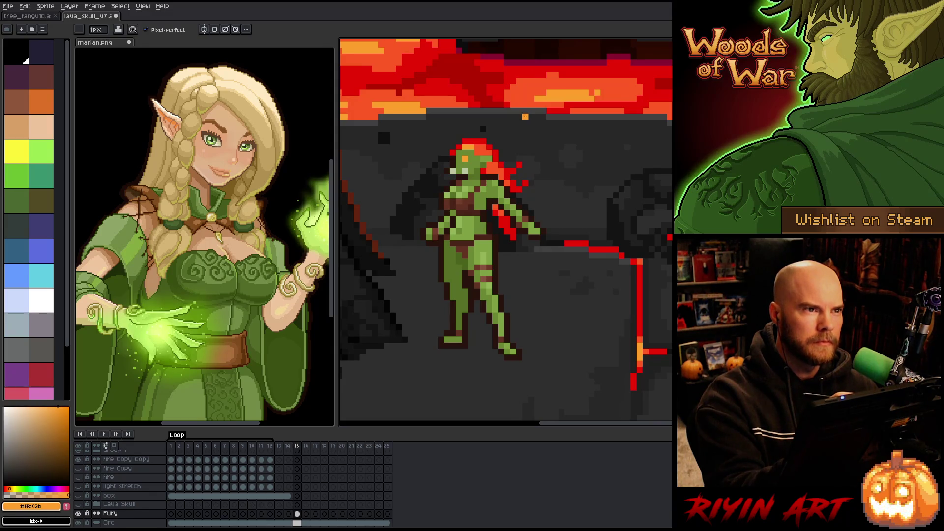
pyautogui.keyDown('alt'); pyautogui.click(465, 147); pyautogui.keyUp('alt')
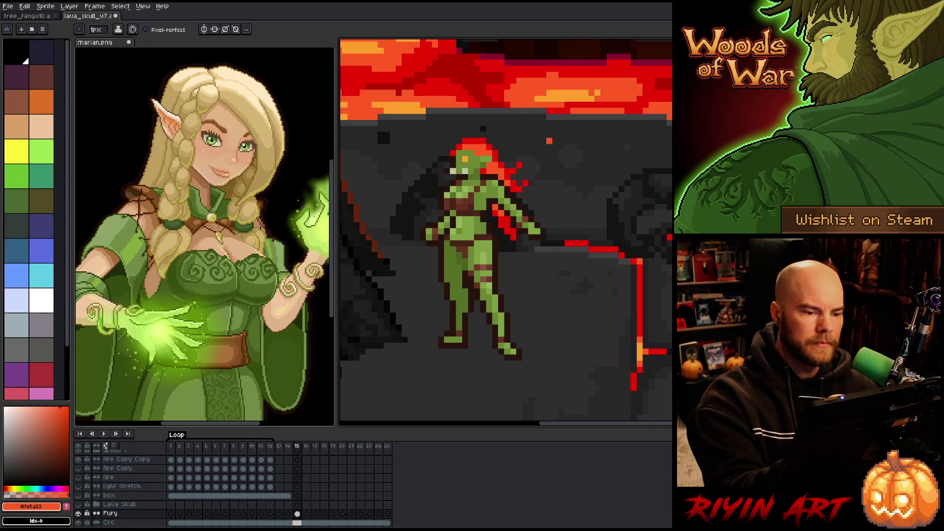
pyautogui.click(537, 159)
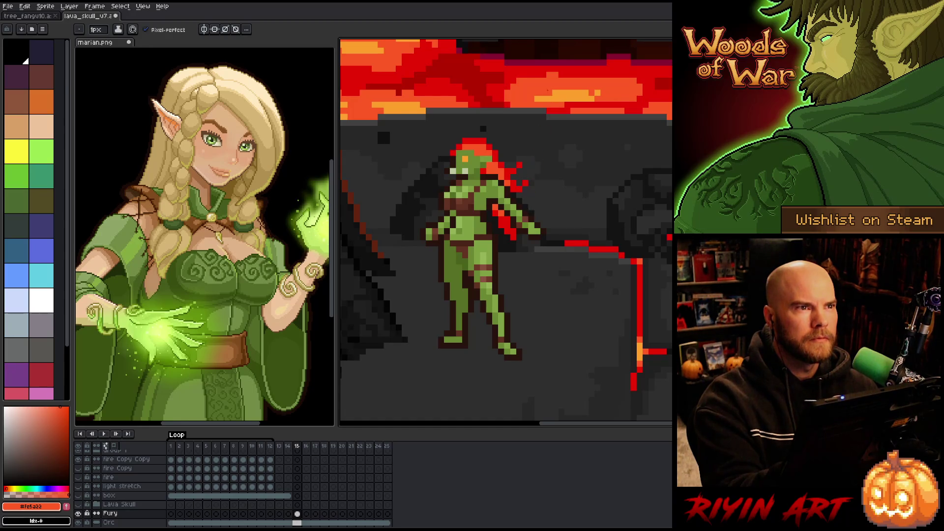
pyautogui.click(525, 140)
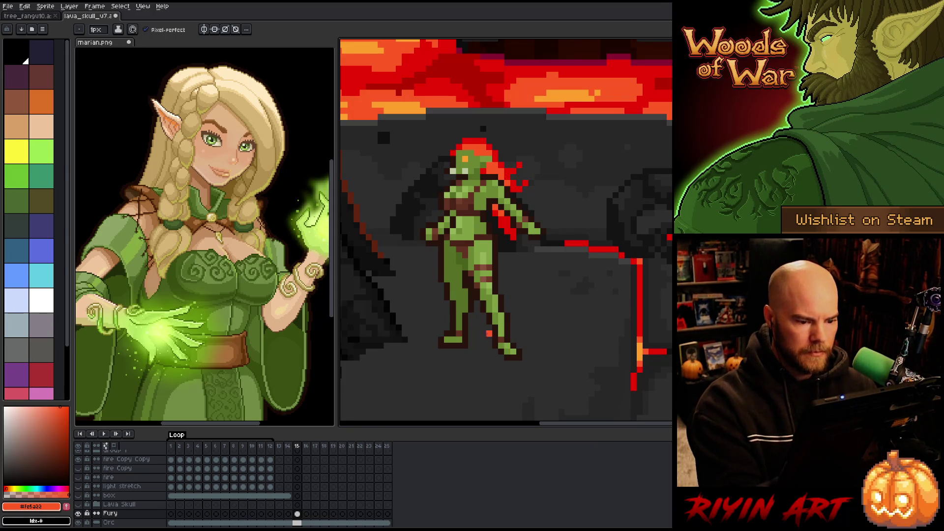
pyautogui.press('m')
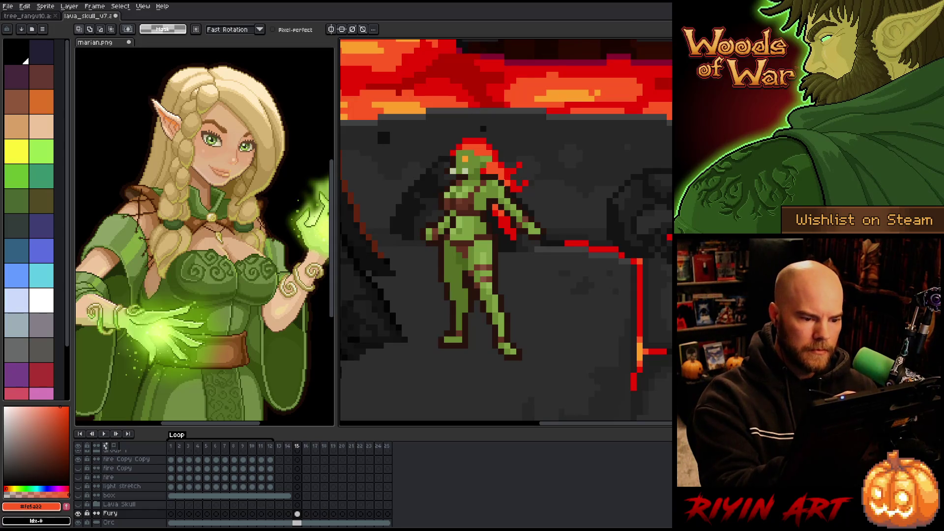
pyautogui.press('b')
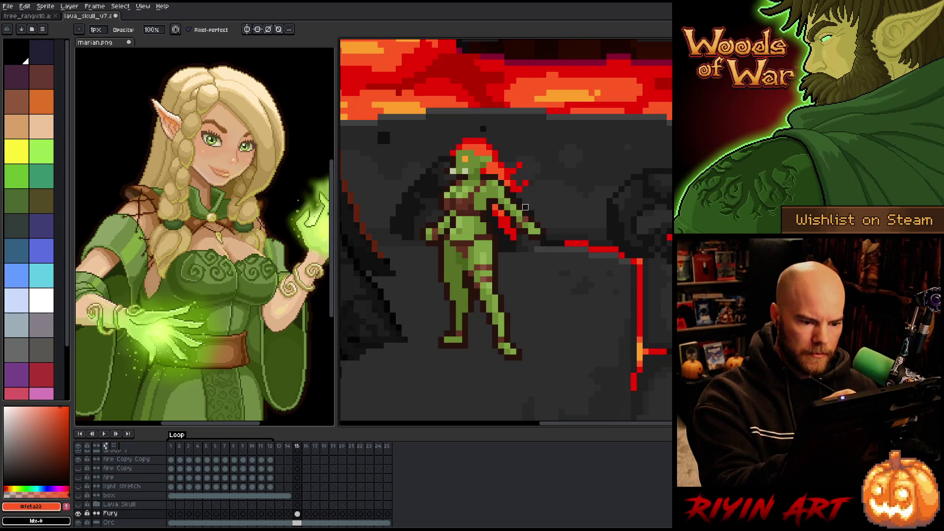
pyautogui.press('v')
pyautogui.moveTo(483, 259)
pyautogui.mouseDown()
pyautogui.moveTo(698, 254)
pyautogui.moveTo(678, 265)
pyautogui.moveTo(521, 282)
pyautogui.moveTo(511, 280)
pyautogui.moveTo(518, 268)
pyautogui.mouseUp()
pyautogui.press('b')
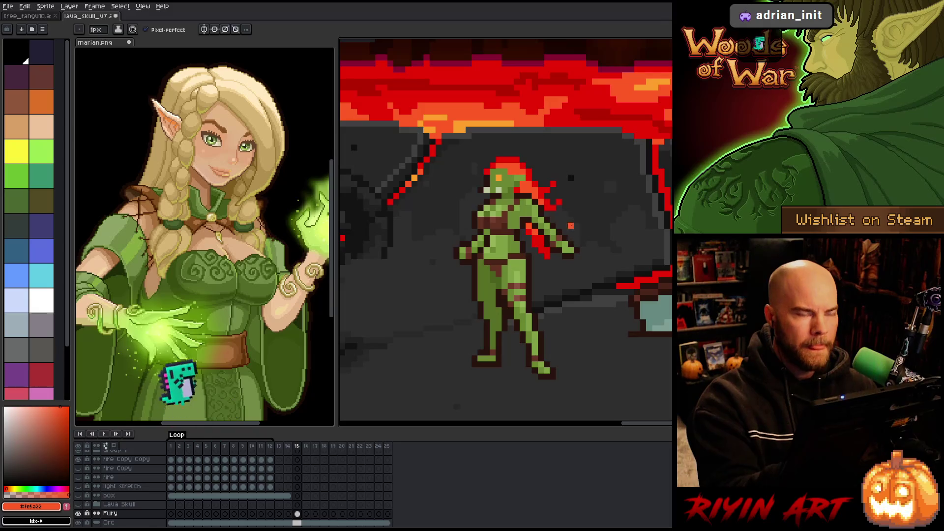
pyautogui.press('m')
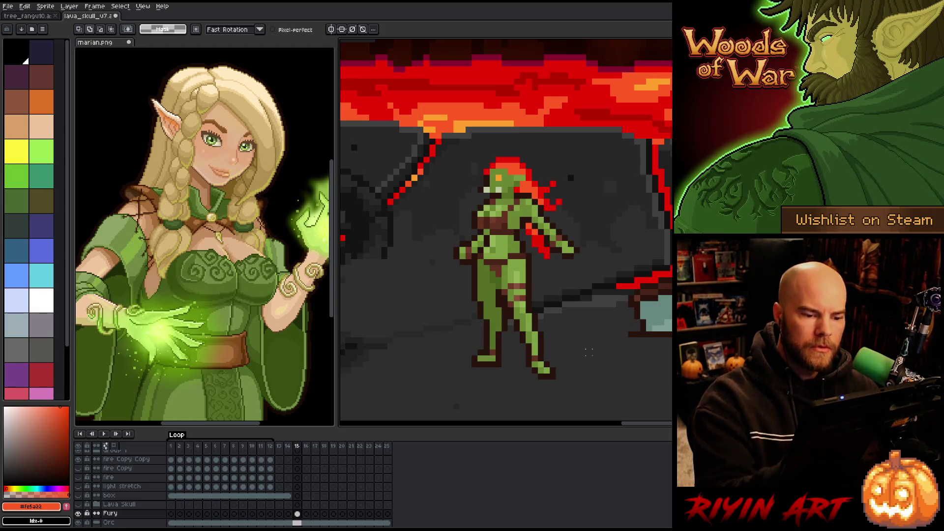
pyautogui.hotkey('ctrl', 'shift', 'c')
# Colour-range select the green #93b357 skin at tolerance 25 and add a new layer above Fury.
pyautogui.click(521, 275)
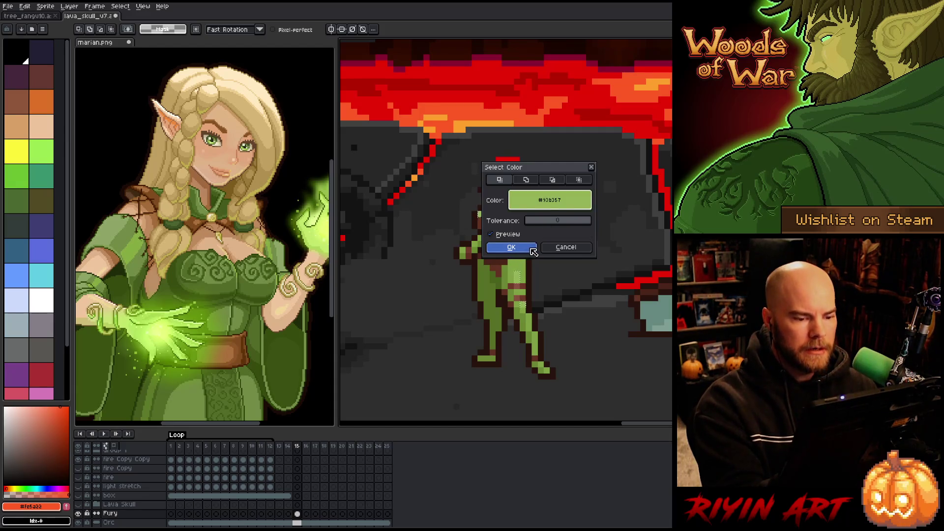
pyautogui.moveTo(553, 171); pyautogui.dragTo(630, 91)
pyautogui.moveTo(604, 140); pyautogui.dragTo(626, 141)
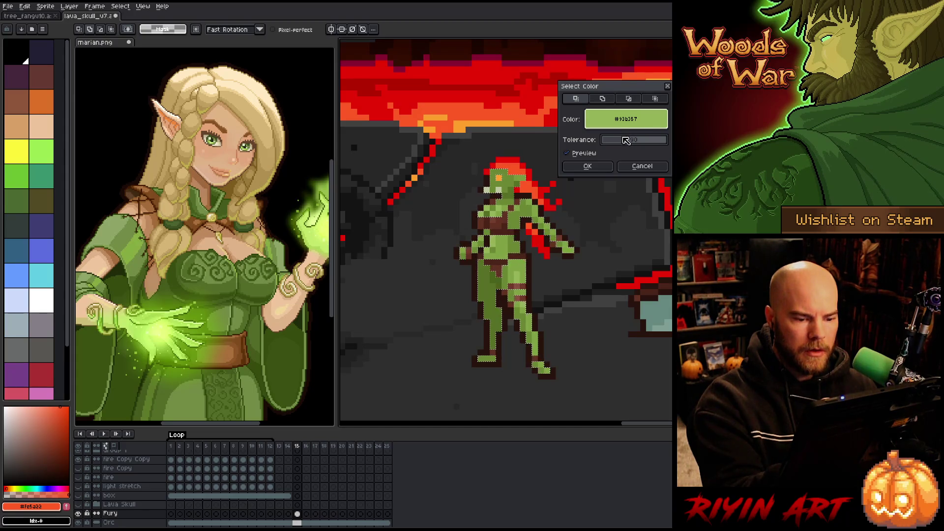
pyautogui.click(587, 168)
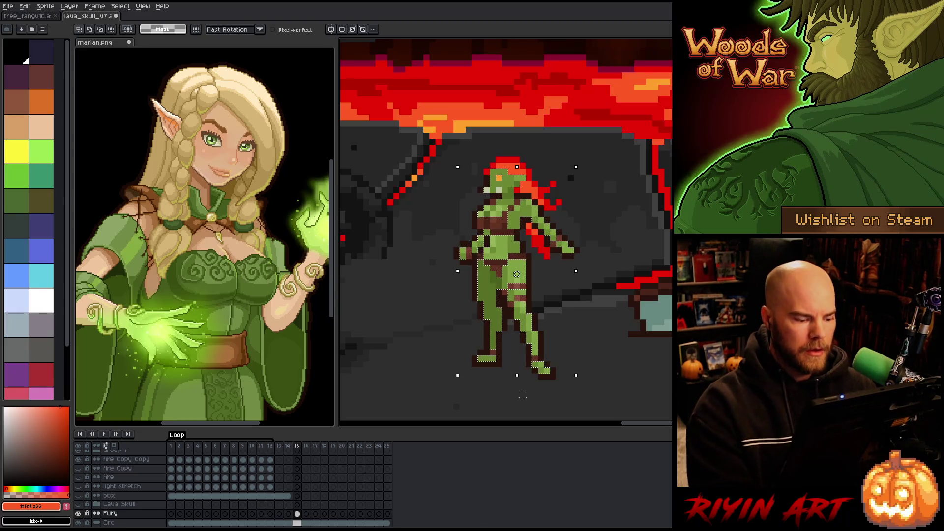
pyautogui.hotkey('ctrl', 'j')
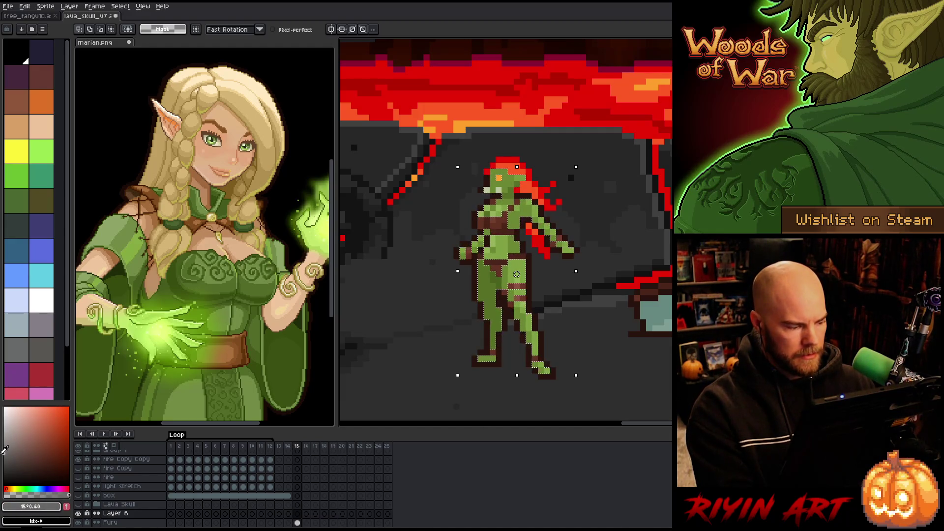
# Fill the skin selection on Layer 6 and set the layer to Color blend at 100% opacity.
pyautogui.press('g')
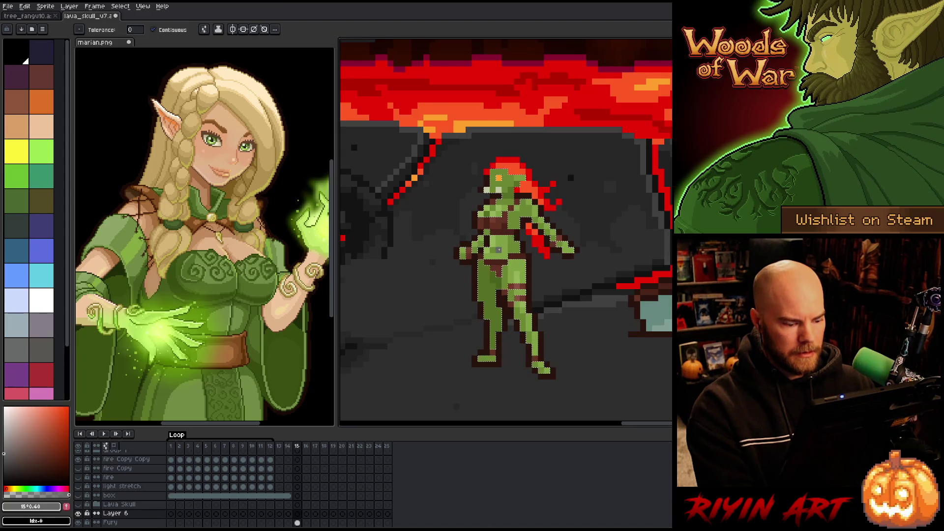
pyautogui.press('f')
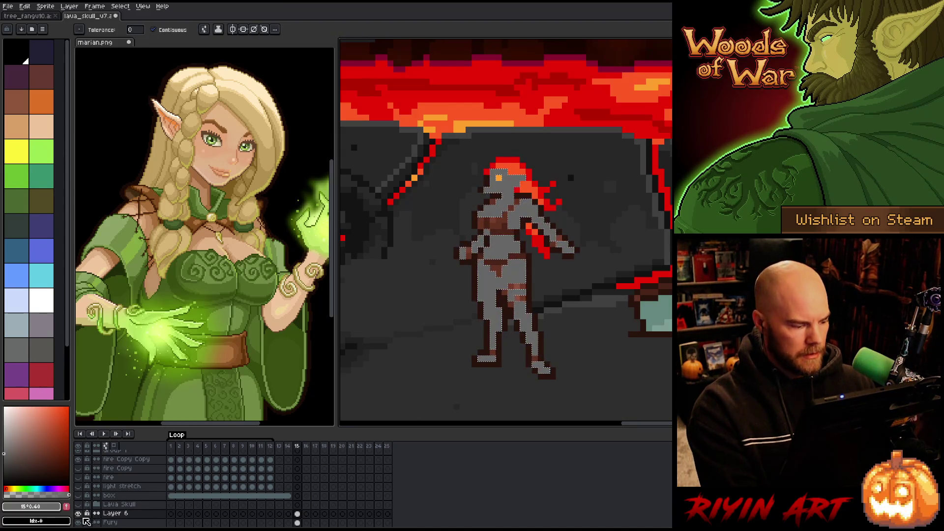
pyautogui.doubleClick(115, 513)
pyautogui.click(274, 372)
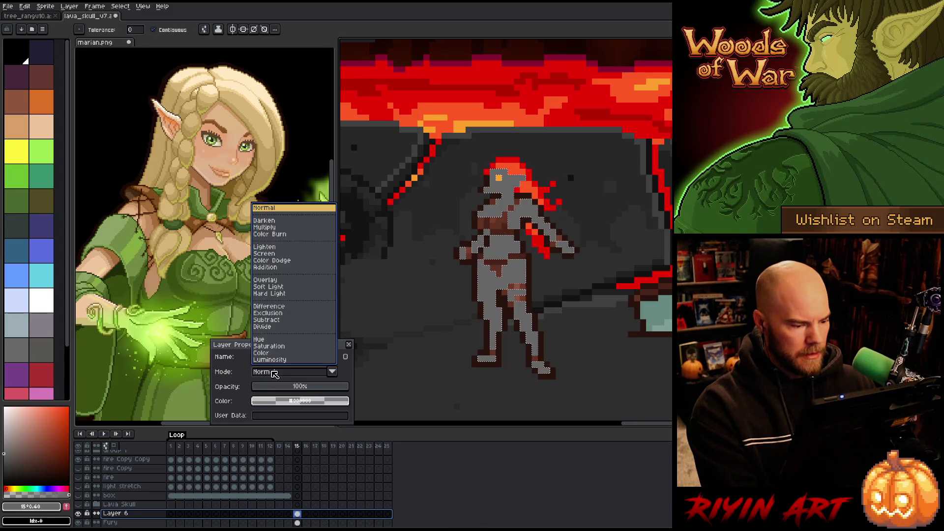
pyautogui.click(276, 353)
pyautogui.click(288, 387)
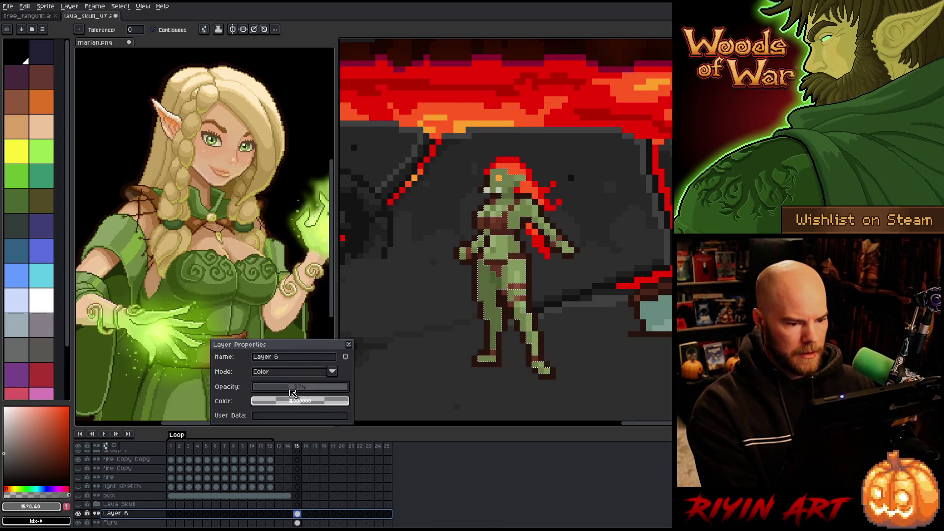
pyautogui.moveTo(293, 393); pyautogui.dragTo(383, 383)
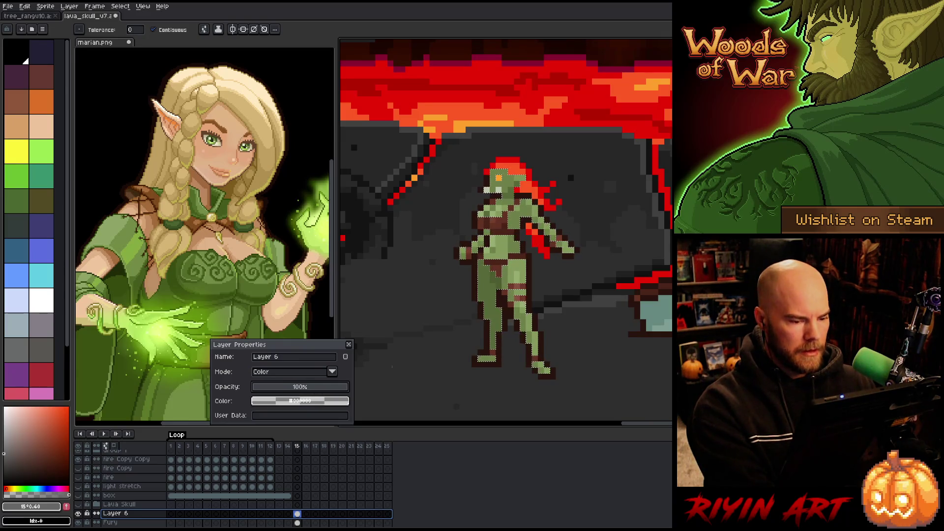
pyautogui.click(348, 344)
# Mix a rich lavender purple and refill the skin selection with it.
pyautogui.press('v')
pyautogui.press('w')
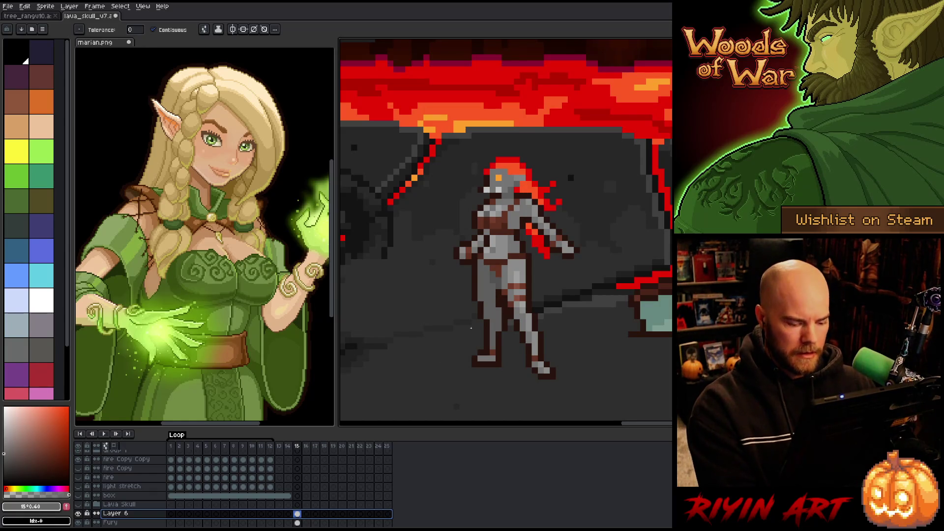
pyautogui.click(21, 456)
pyautogui.moveTo(21, 457)
pyautogui.mouseDown()
pyautogui.moveTo(21, 466)
pyautogui.moveTo(4, 456)
pyautogui.mouseUp()
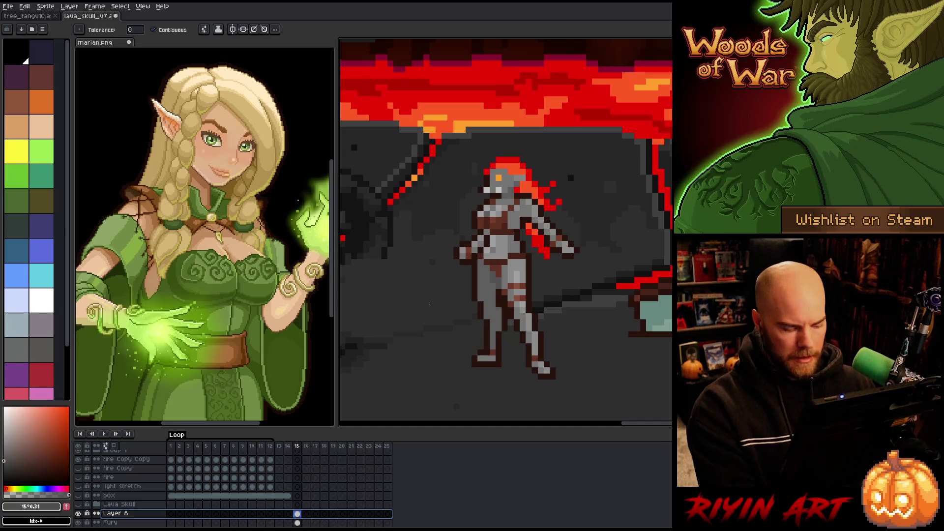
pyautogui.press('Escape')
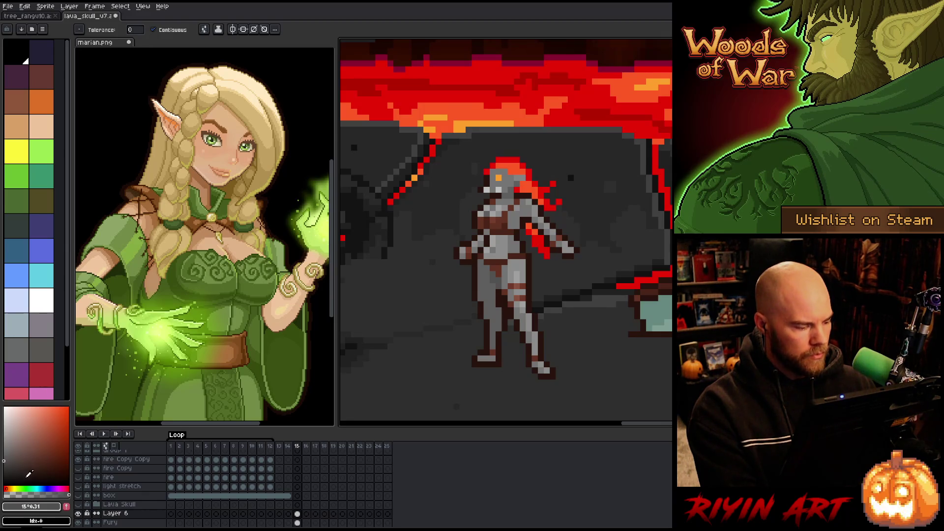
pyautogui.moveTo(38, 487)
pyautogui.mouseDown()
pyautogui.moveTo(29, 488)
pyautogui.moveTo(56, 487)
pyautogui.mouseUp()
pyautogui.moveTo(51, 451)
pyautogui.mouseDown()
pyautogui.moveTo(28, 448)
pyautogui.moveTo(30, 439)
pyautogui.mouseUp()
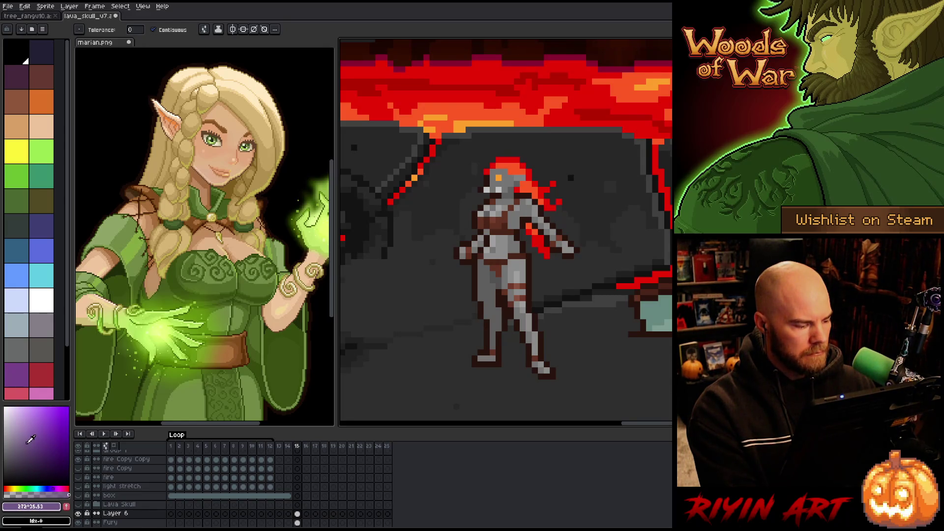
pyautogui.press('f')
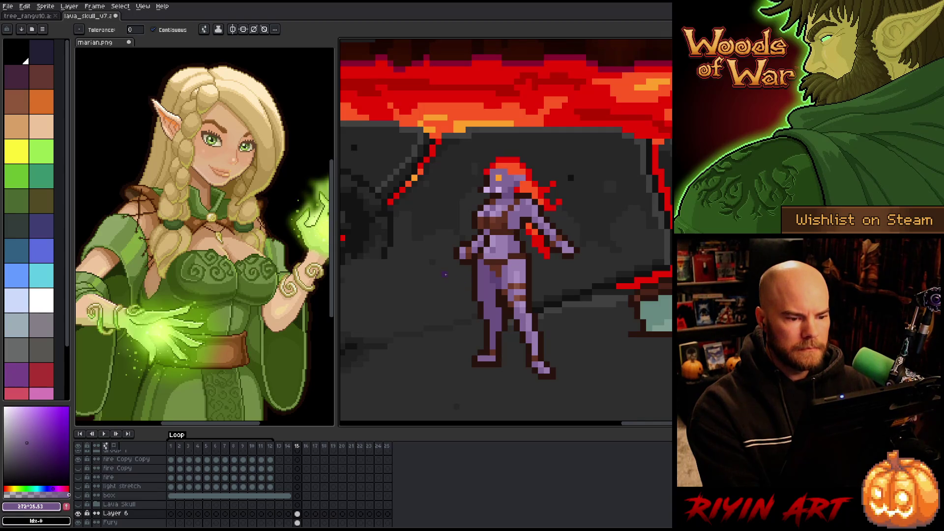
# Eyedrop the dark brown #623221 from the figure as the drawing colour.
pyautogui.scroll(2, 521, 217)
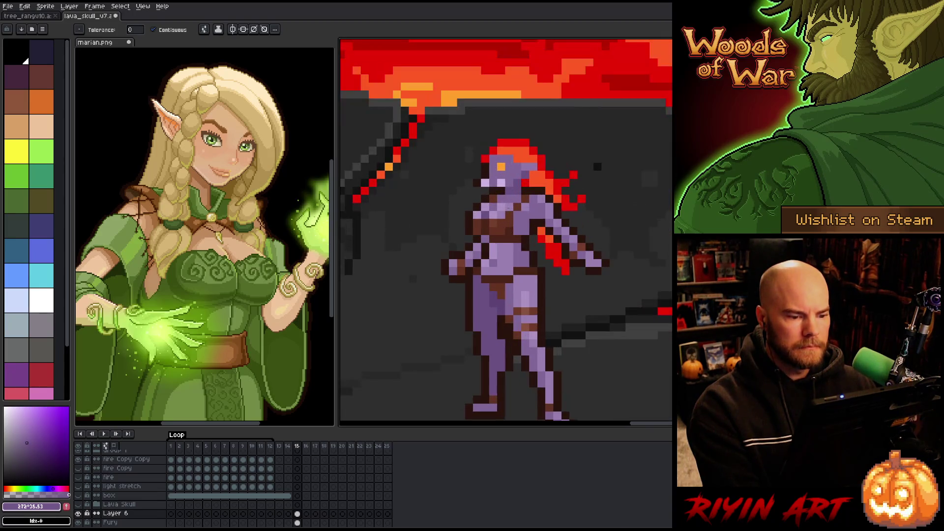
pyautogui.press('i')
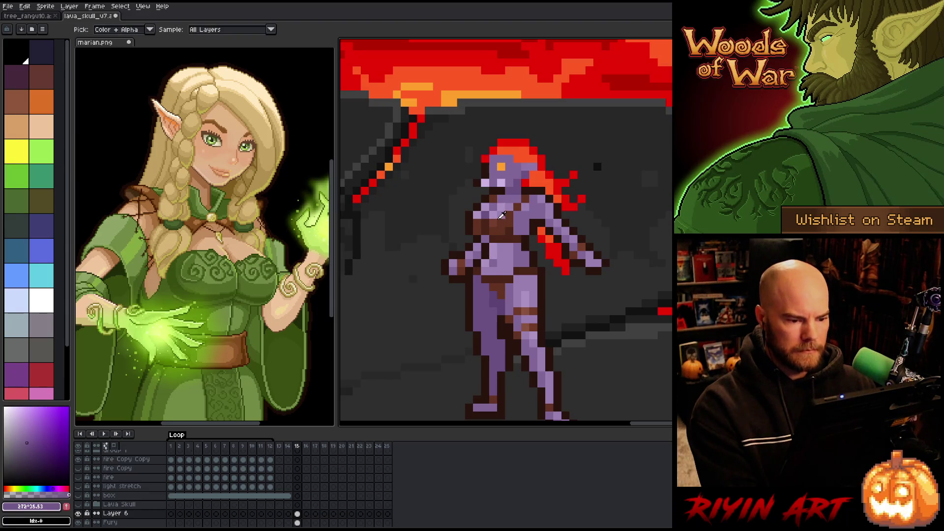
pyautogui.click(499, 225)
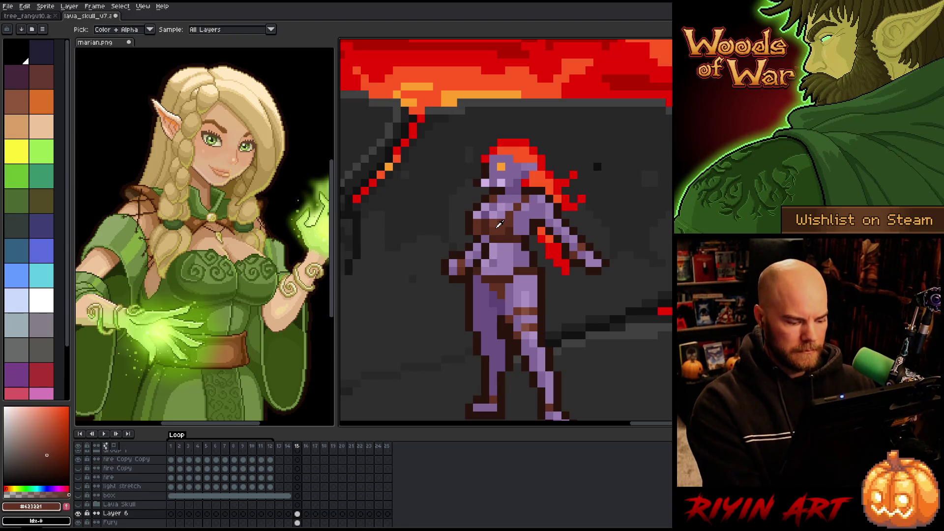
pyautogui.scroll(-2, 498, 224)
pyautogui.scroll(2, 509, 243)
pyautogui.press('v')
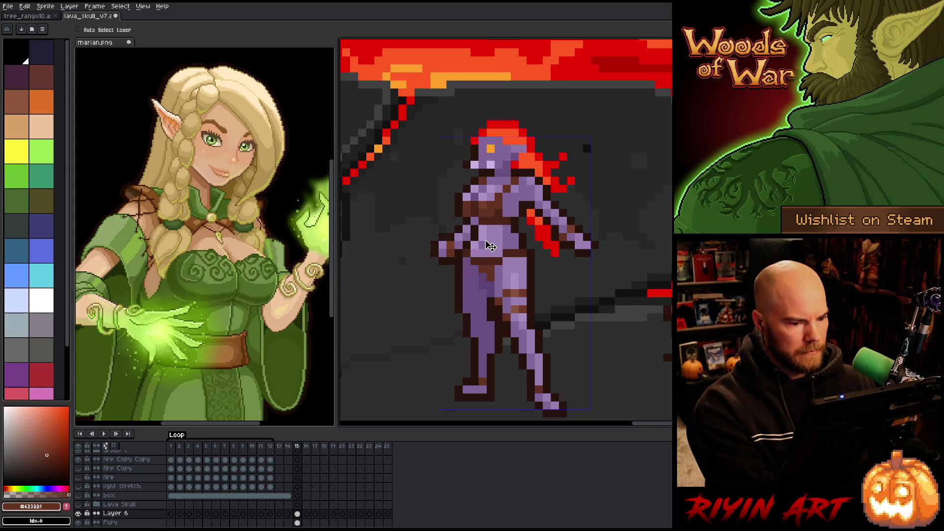
pyautogui.press('i')
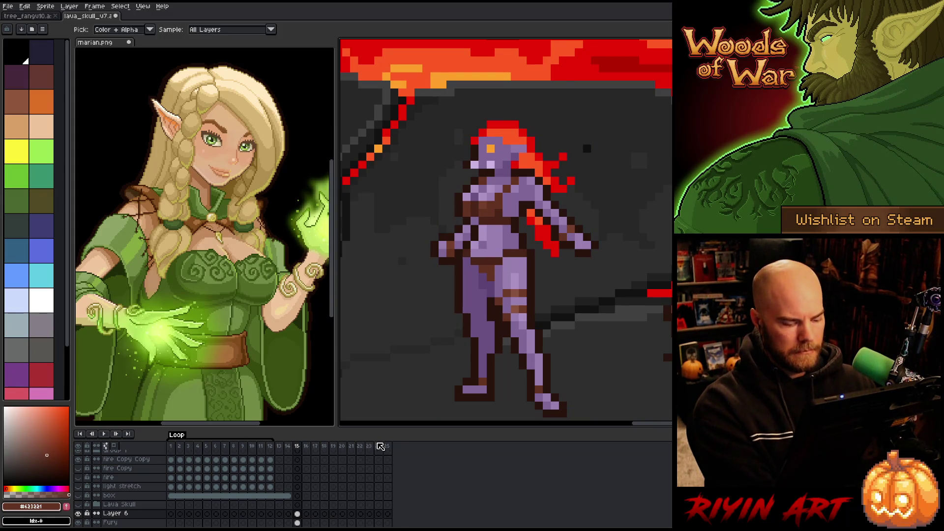
# Preview a hue shift in Hue/Saturation, then cancel it, leaving colours unchanged.
pyautogui.hotkey('ctrl', 'u')
pyautogui.moveTo(402, 434)
pyautogui.mouseDown()
pyautogui.moveTo(489, 430)
pyautogui.moveTo(331, 434)
pyautogui.moveTo(413, 422)
pyautogui.moveTo(371, 445)
pyautogui.moveTo(389, 444)
pyautogui.mouseUp()
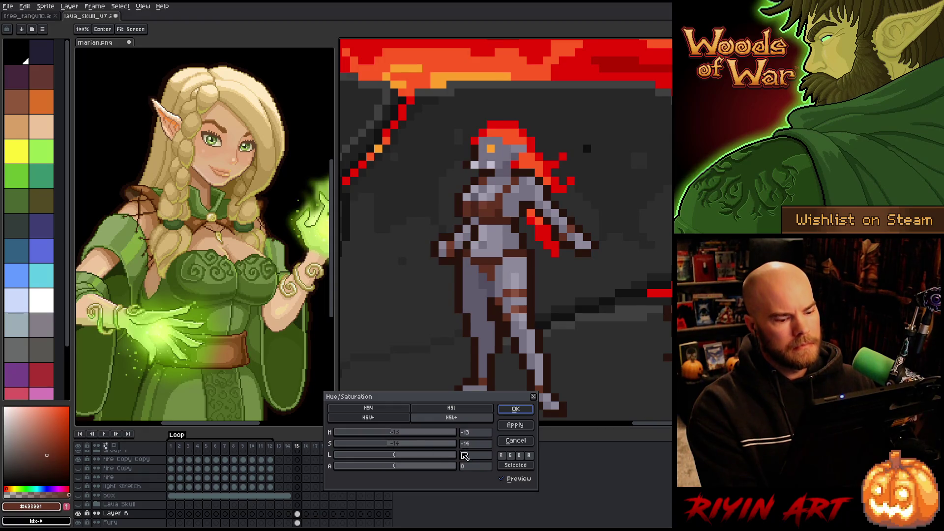
pyautogui.click(503, 479)
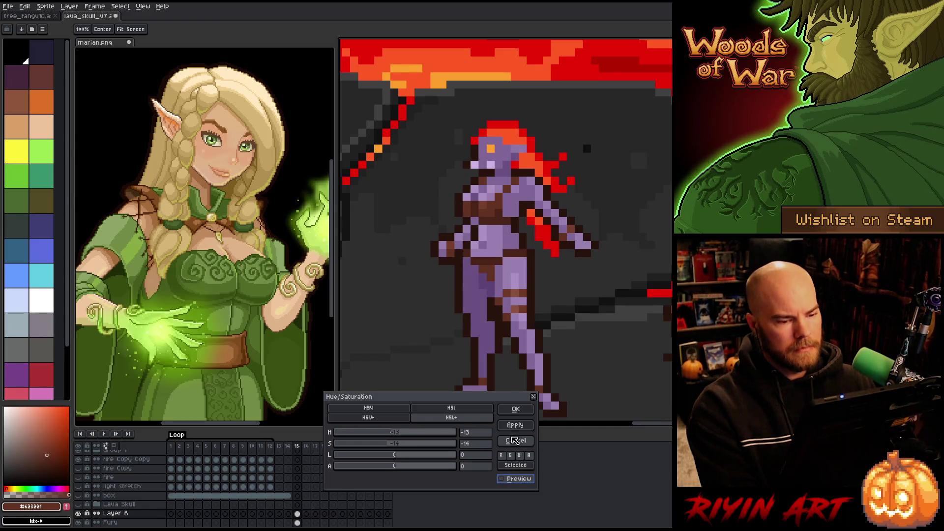
pyautogui.click(514, 441)
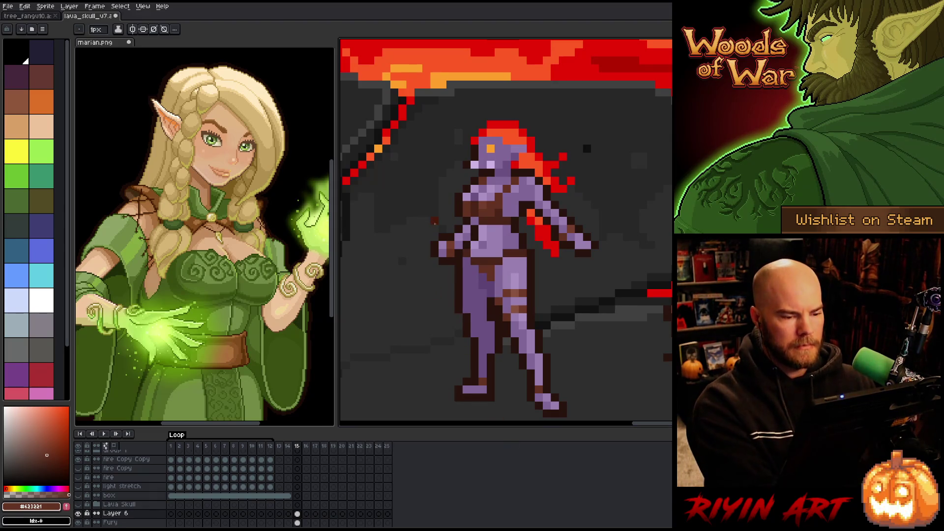
# On Fury's frame 15, colour-range select the dark brown at about tolerance 42 and open Hue/Saturation.
pyautogui.hotkey('shift', 'c')
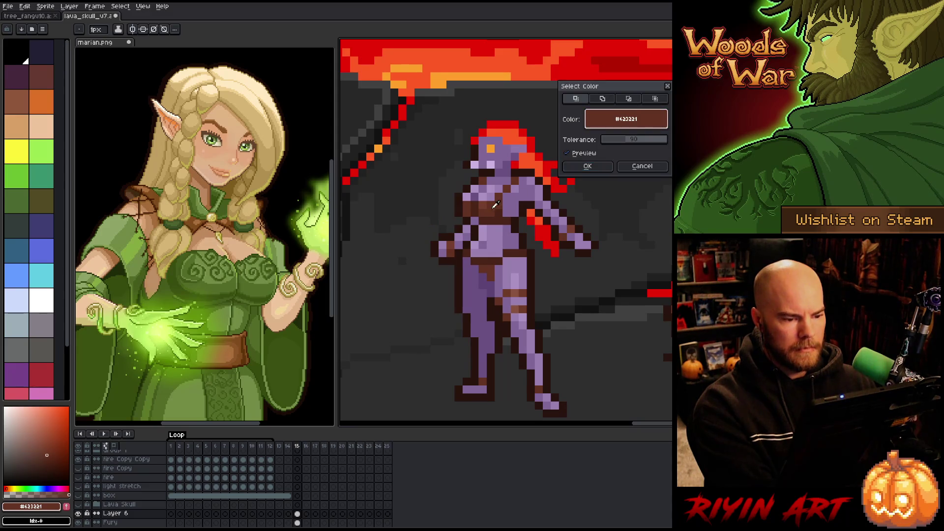
pyautogui.click(588, 166)
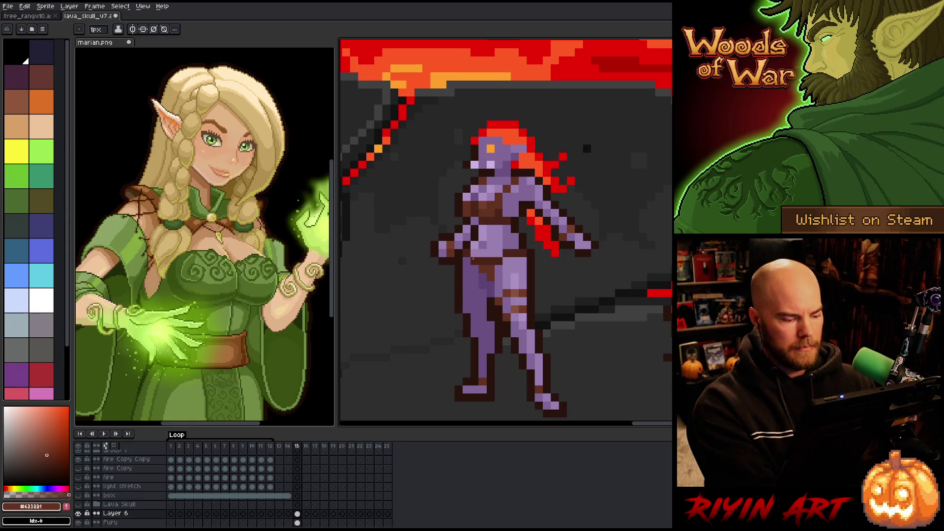
pyautogui.click(297, 522)
pyautogui.hotkey('ctrl', 'shift', 'c')
pyautogui.click(533, 179)
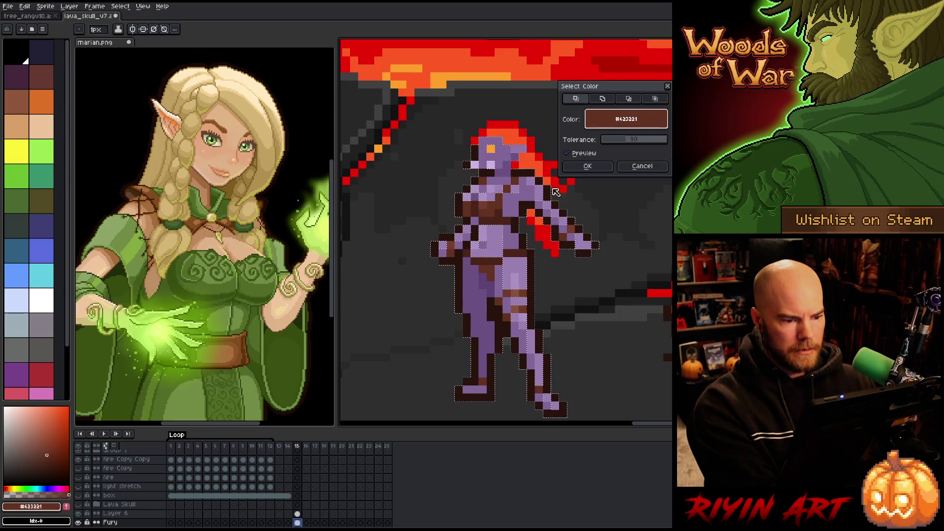
pyautogui.moveTo(636, 140); pyautogui.dragTo(620, 144)
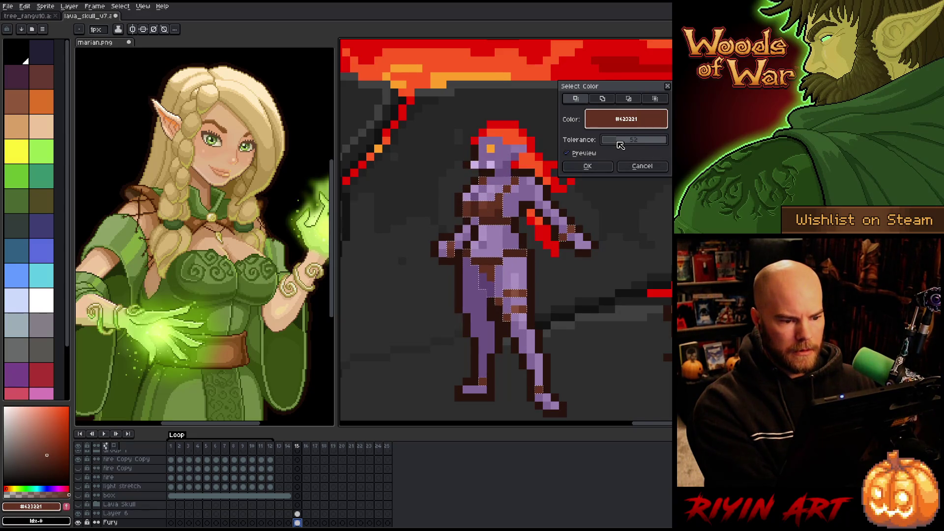
pyautogui.moveTo(618, 142); pyautogui.dragTo(619, 143)
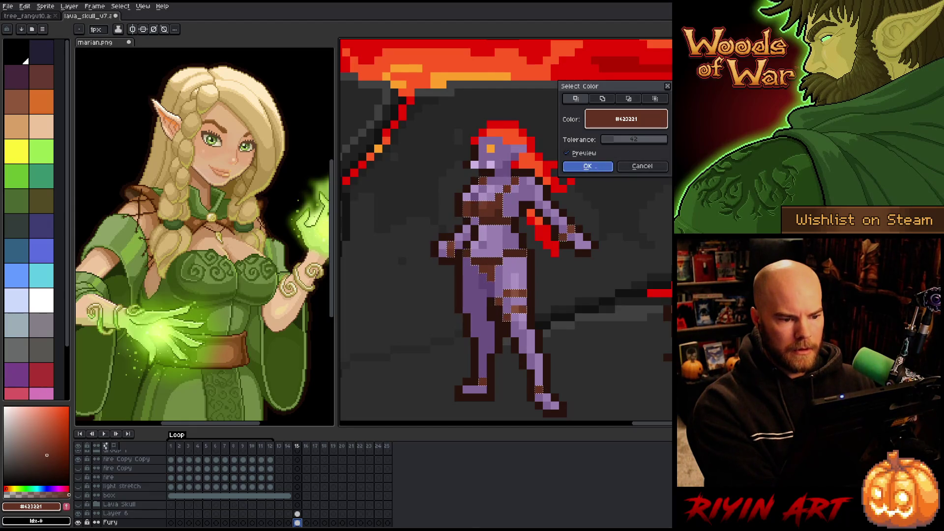
pyautogui.click(597, 168)
pyautogui.hotkey('ctrl', 'u')
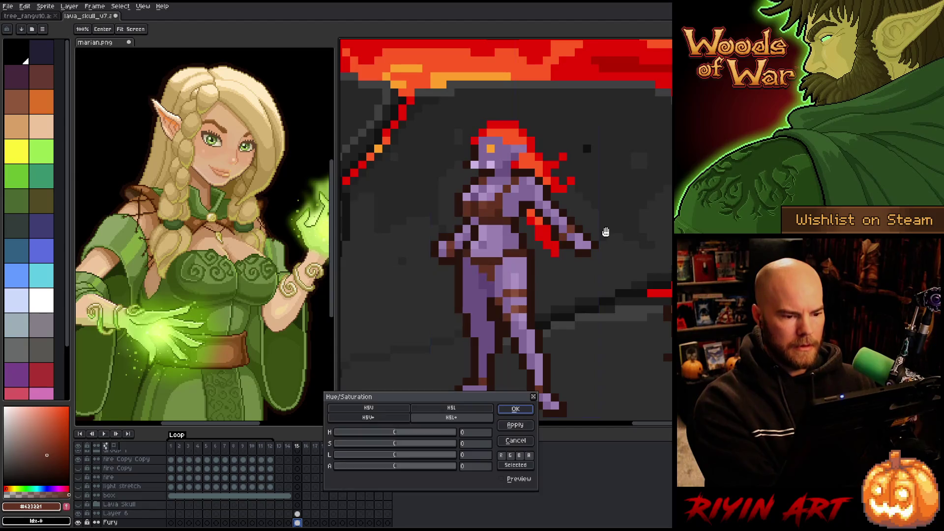
# With Preview on, apply Hue/Saturation H -21, S 14, L 8 to turn the outfit crimson.
pyautogui.moveTo(404, 434); pyautogui.dragTo(434, 434)
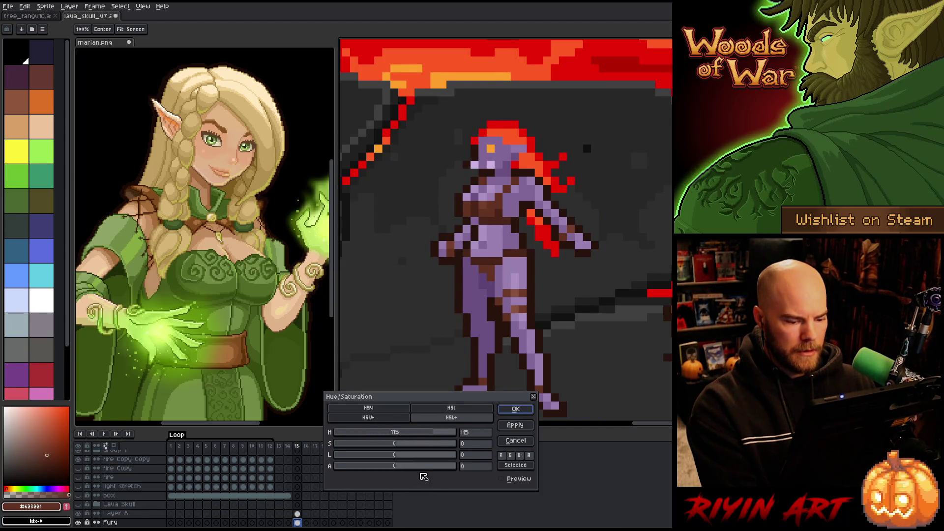
pyautogui.click(502, 478)
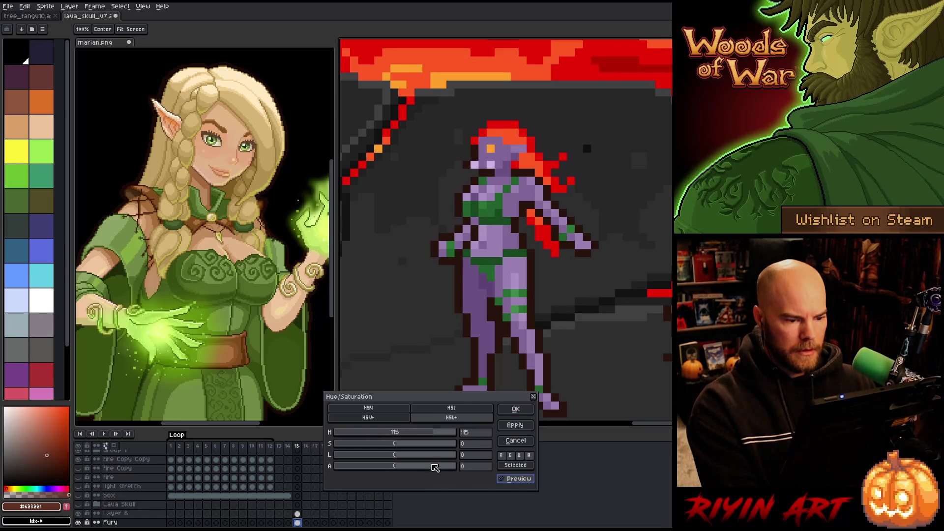
pyautogui.moveTo(455, 434); pyautogui.dragTo(387, 433)
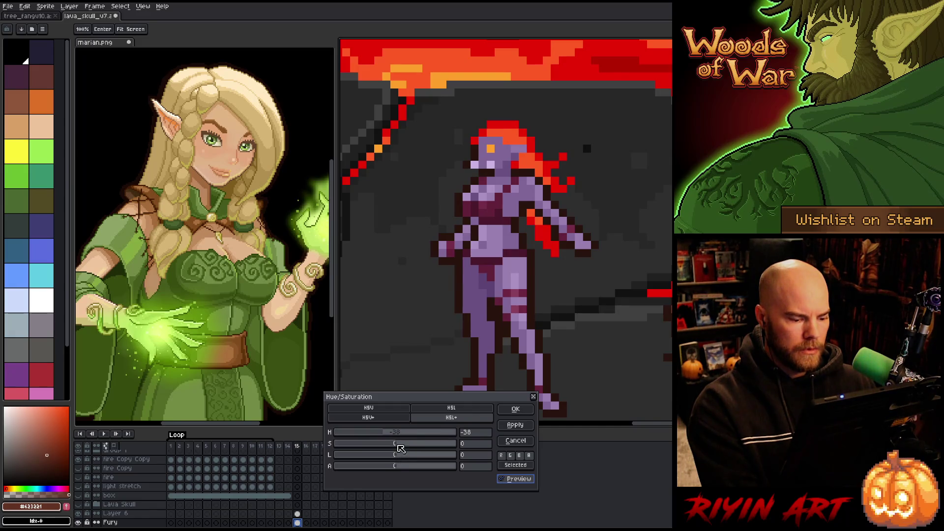
pyautogui.moveTo(400, 455)
pyautogui.mouseDown()
pyautogui.moveTo(409, 457)
pyautogui.moveTo(392, 436)
pyautogui.mouseUp()
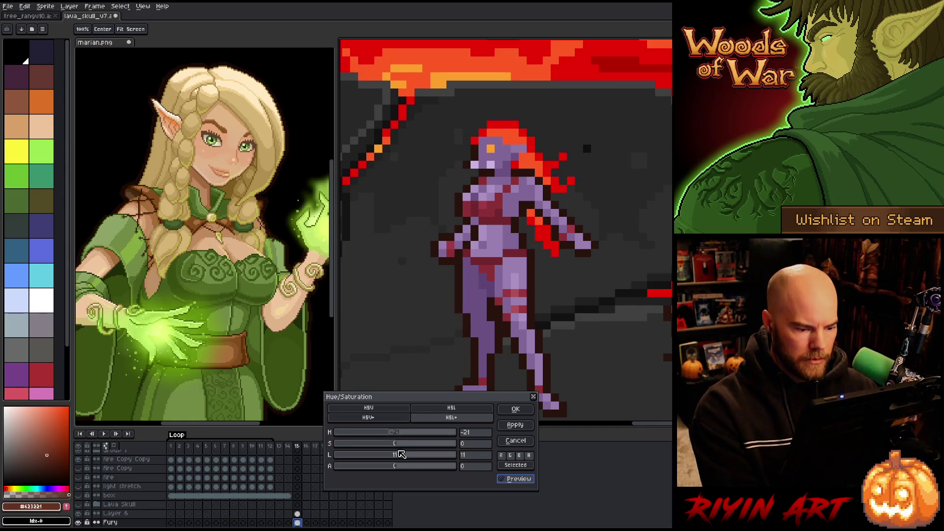
pyautogui.moveTo(399, 445); pyautogui.dragTo(408, 448)
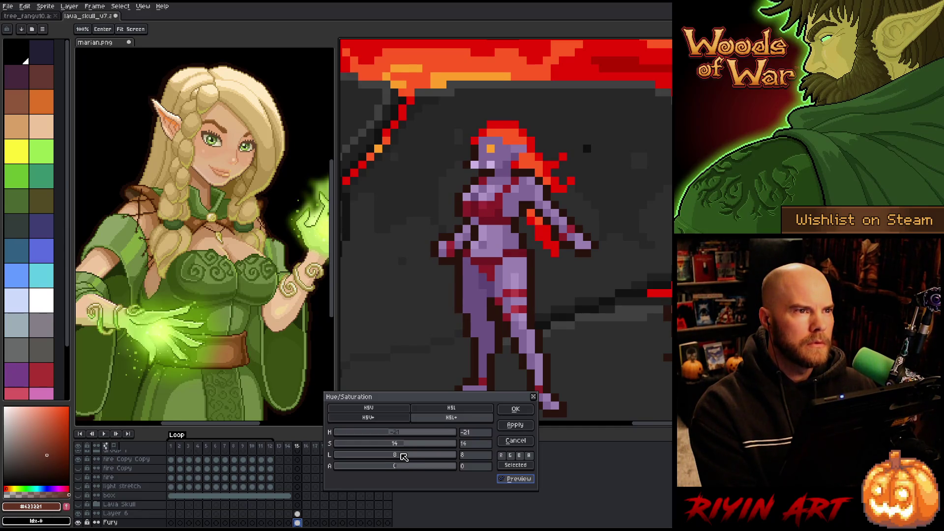
pyautogui.click(516, 409)
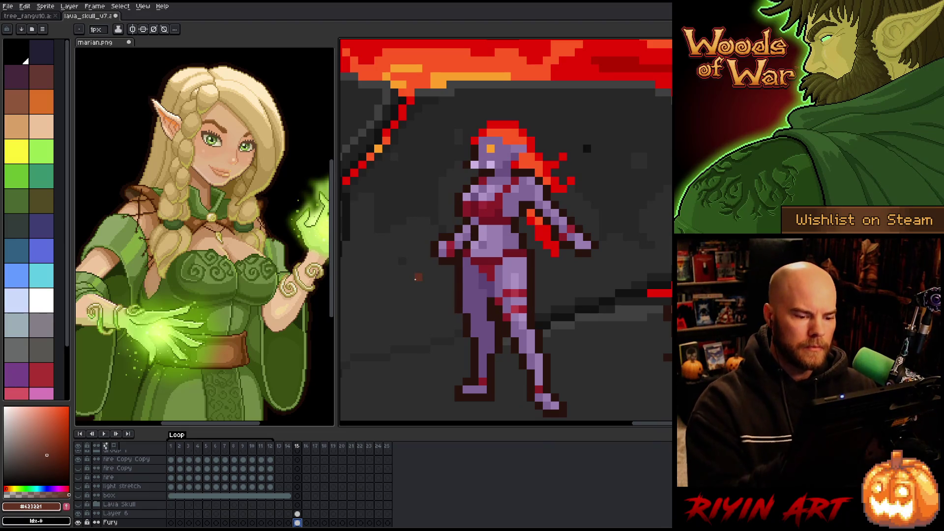
pyautogui.keyDown('alt'); pyautogui.click(515, 293); pyautogui.keyUp('alt')
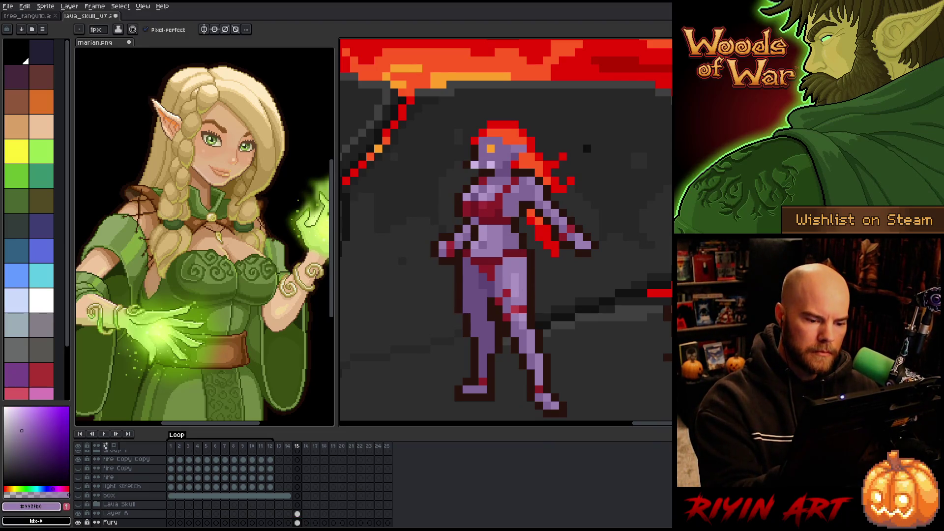
# Eyedrop the mid and darker purple skin shades from the sprite.
pyautogui.press('alt')
pyautogui.keyDown('alt'); pyautogui.click(510, 278); pyautogui.keyUp('alt')
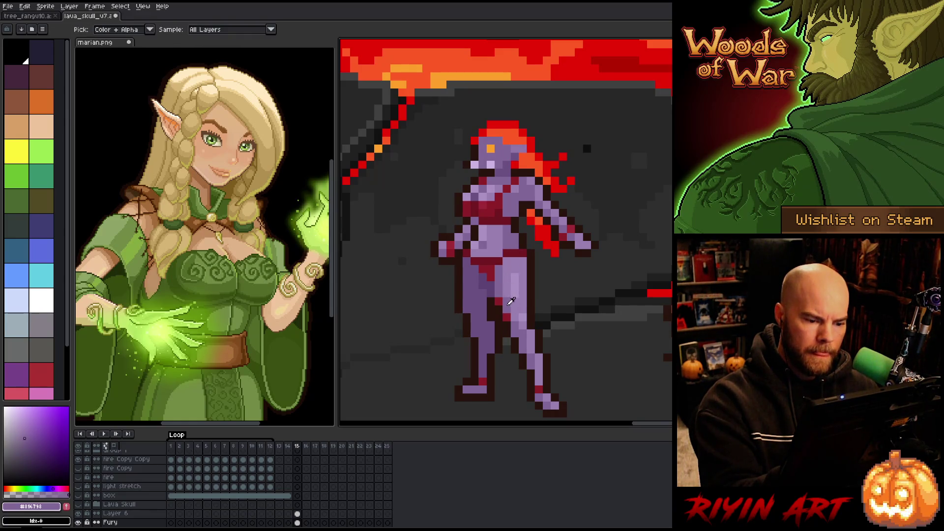
pyautogui.keyDown('alt'); pyautogui.click(554, 252); pyautogui.keyUp('alt')
pyautogui.press('alt')
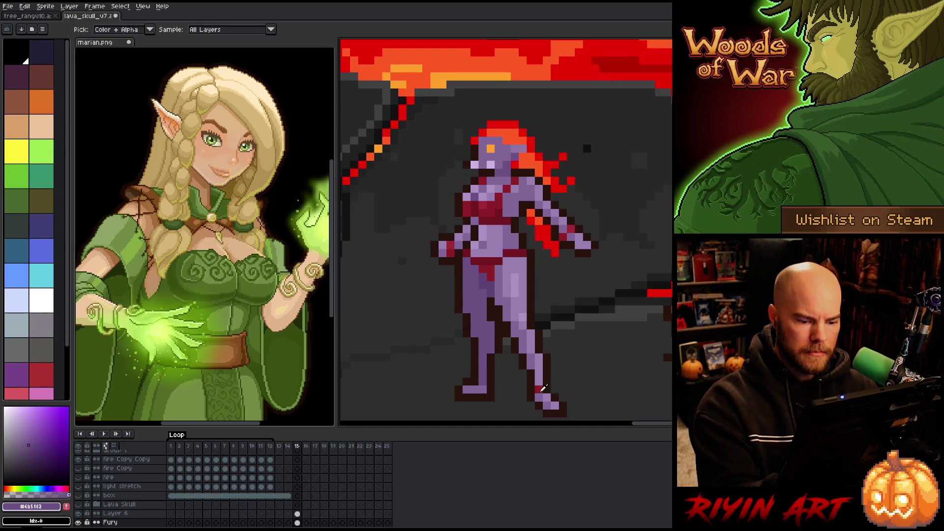
pyautogui.keyDown('alt'); pyautogui.click(538, 315); pyautogui.keyUp('alt')
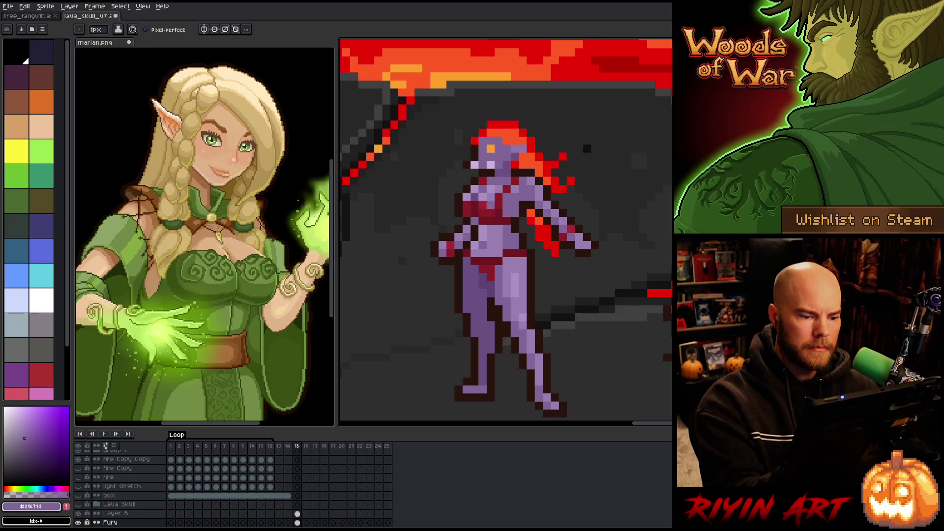
# Paint a dark red pixel beside the left shoulder and merge Layer 6 down with Ctrl+E.
pyautogui.keyDown('alt'); pyautogui.click(491, 205); pyautogui.keyUp('alt')
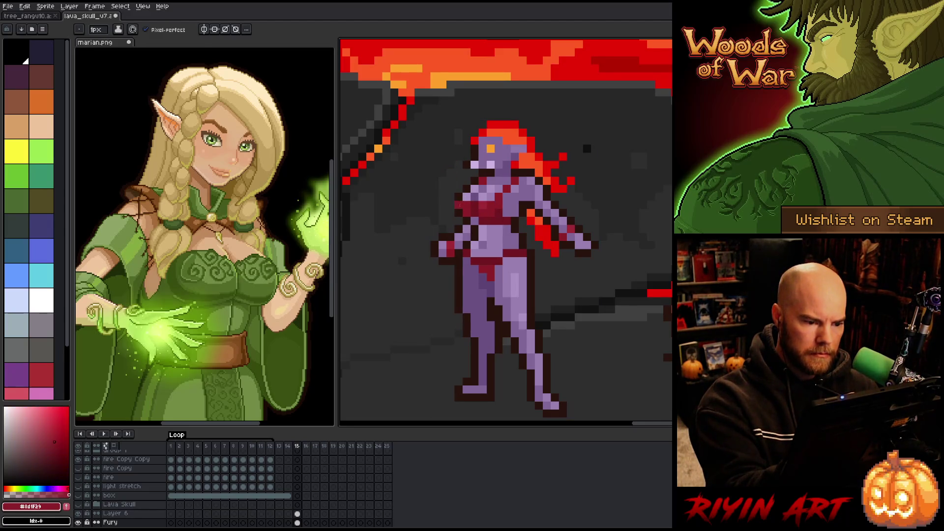
pyautogui.click(449, 197)
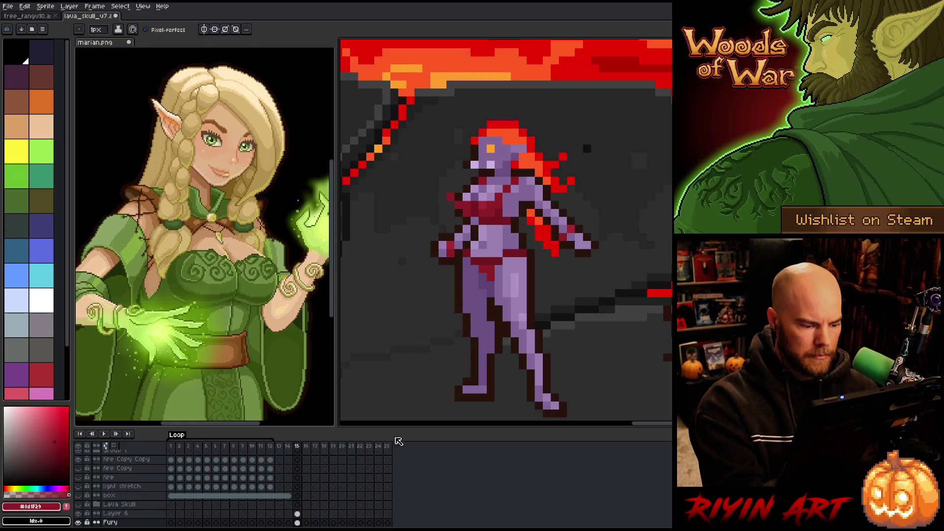
pyautogui.hotkey('ctrl', 'e')
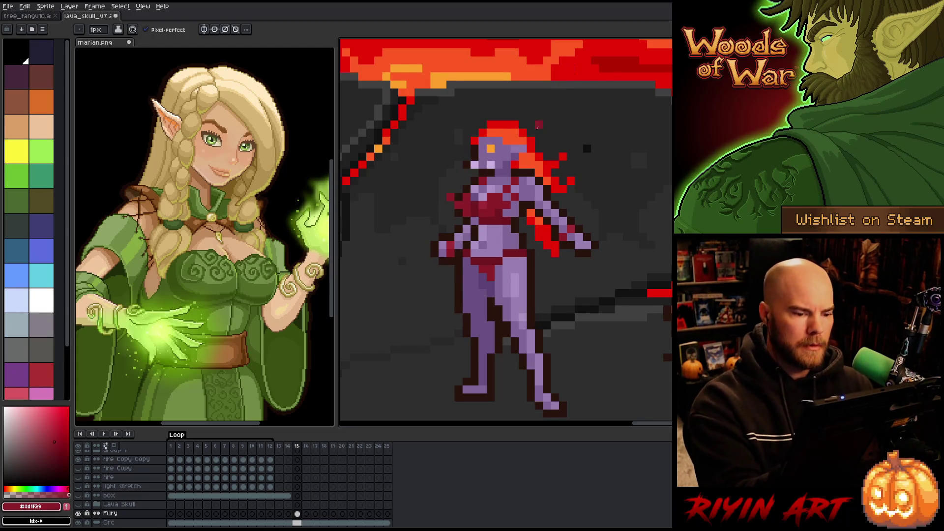
pyautogui.keyDown('alt'); pyautogui.click(504, 210); pyautogui.keyUp('alt')
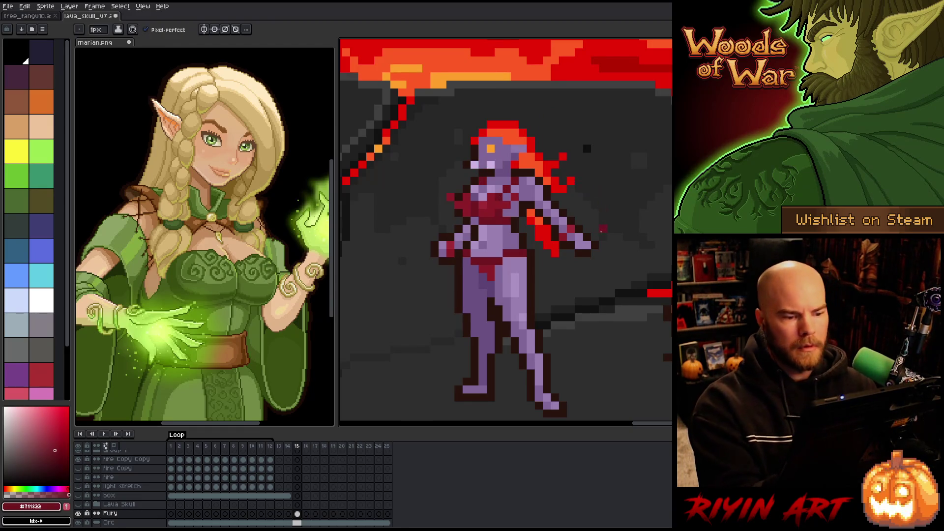
# Darken a red pixel near the right hand and add dark red at the chest's left edge.
pyautogui.click(556, 253)
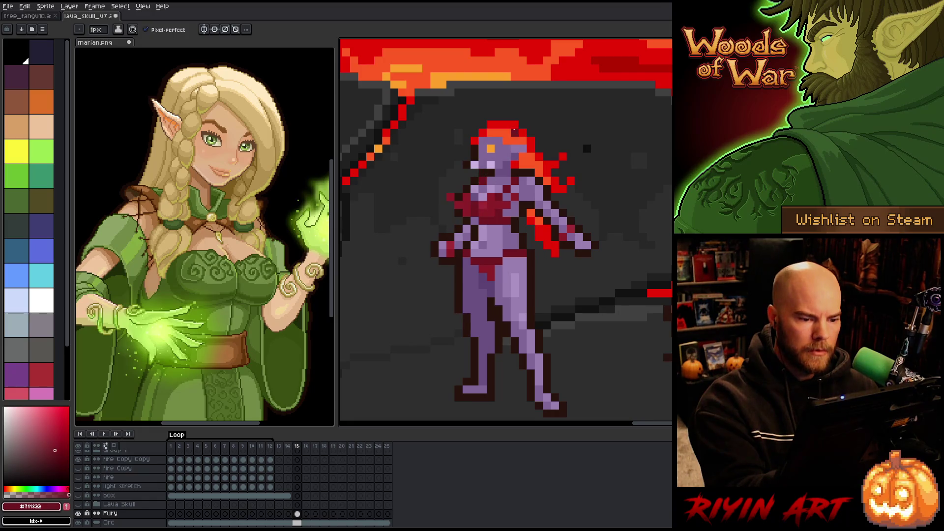
pyautogui.keyDown('alt'); pyautogui.click(496, 187); pyautogui.keyUp('alt')
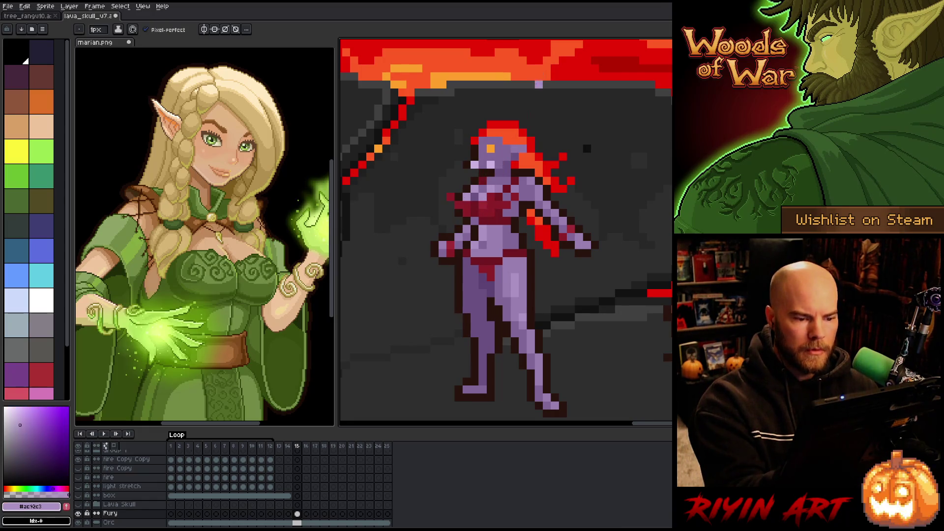
pyautogui.keyDown('alt'); pyautogui.click(497, 191); pyautogui.keyUp('alt')
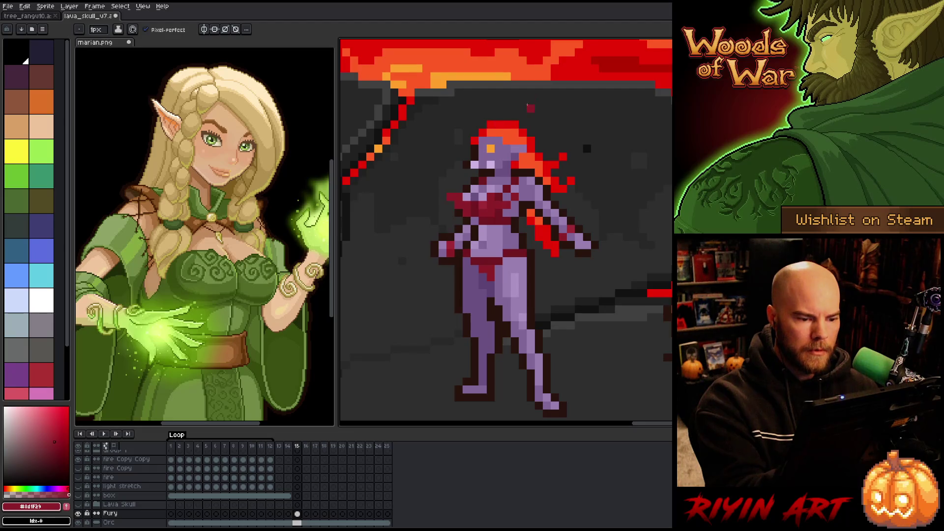
pyautogui.press('b')
pyautogui.press('alt')
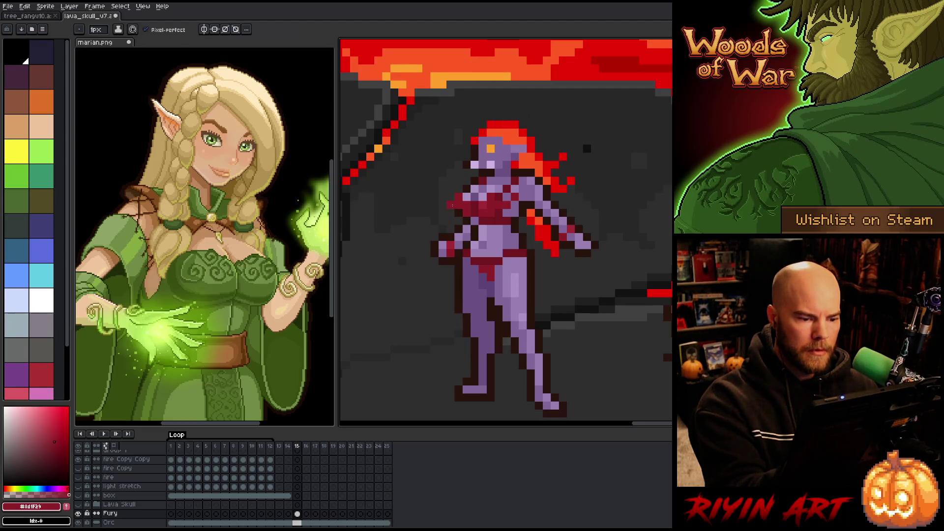
pyautogui.click(443, 196)
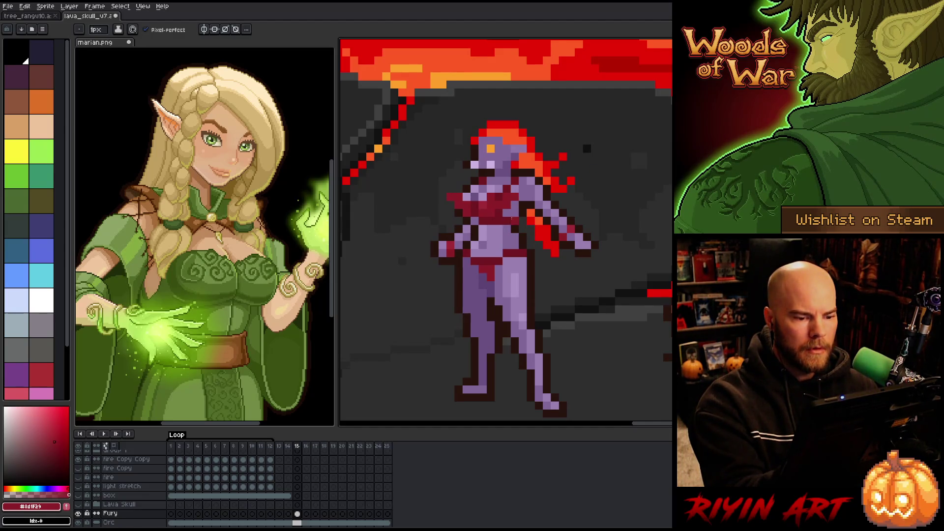
# Alternate between purple skin tones, brown outline and dark reds to shade the top's edge.
pyautogui.keyDown('alt'); pyautogui.click(528, 173); pyautogui.keyUp('alt')
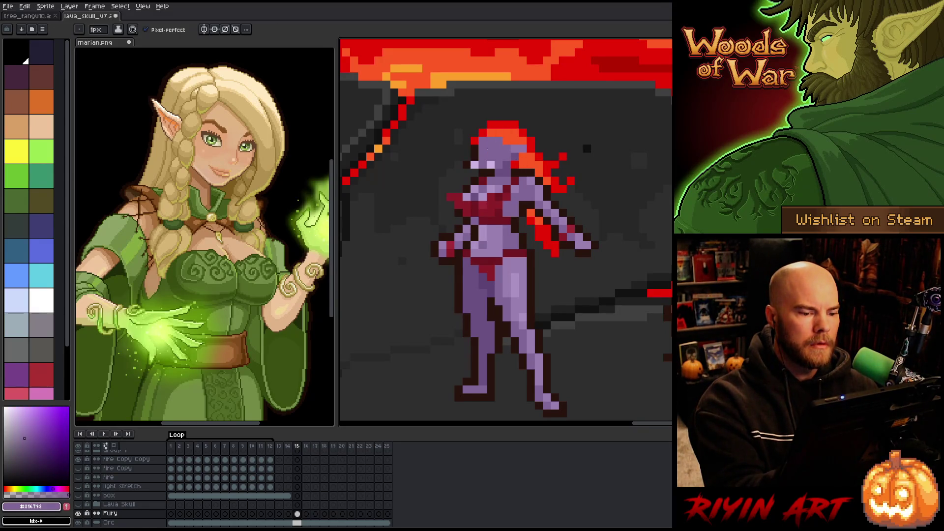
pyautogui.press('alt')
pyautogui.keyDown('alt'); pyautogui.click(469, 185); pyautogui.keyUp('alt')
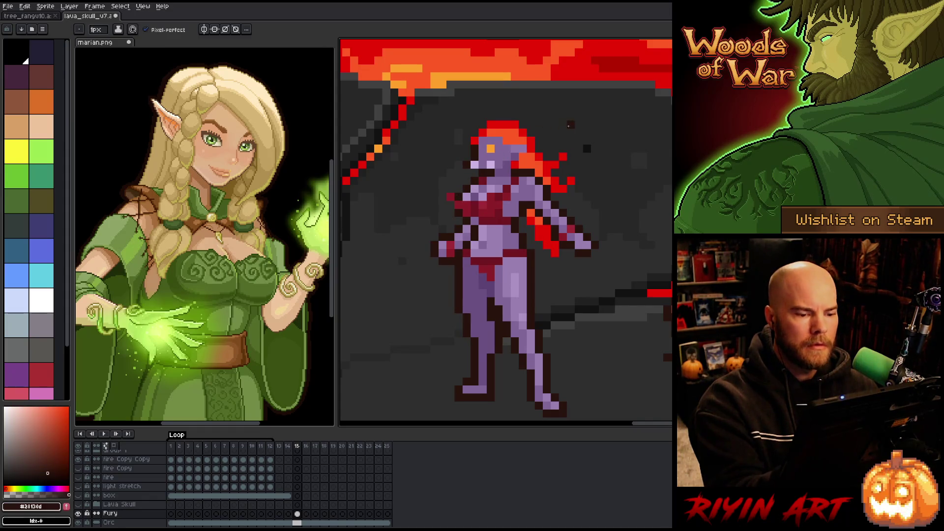
pyautogui.keyDown('alt'); pyautogui.click(507, 172); pyautogui.keyUp('alt')
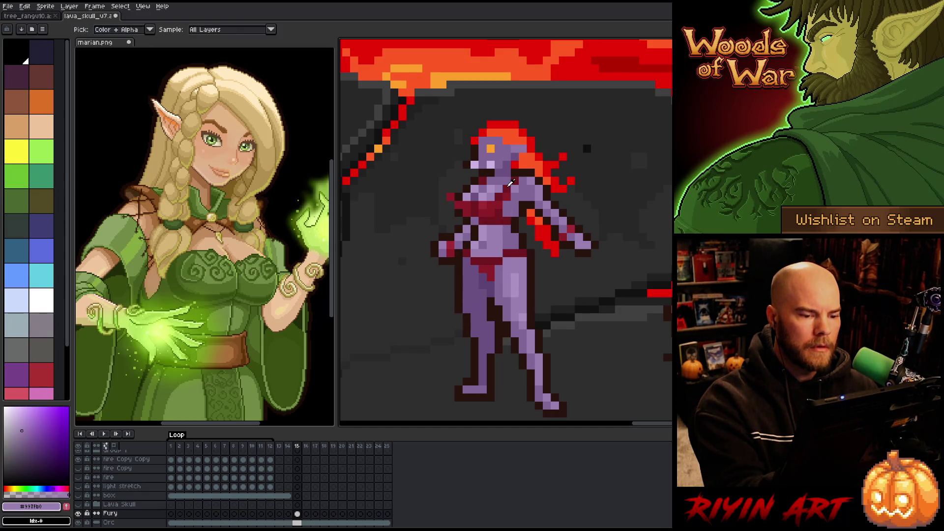
pyautogui.keyDown('alt'); pyautogui.click(514, 172); pyautogui.keyUp('alt')
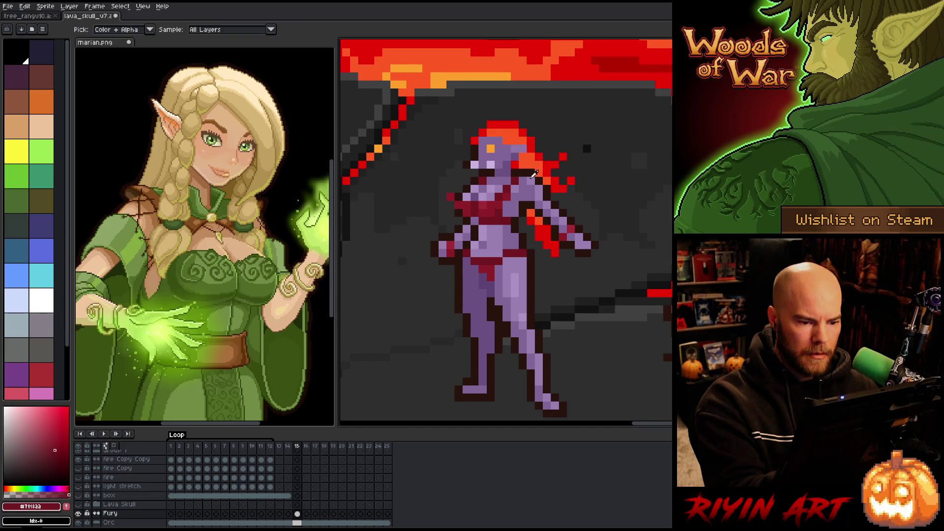
pyautogui.keyDown('alt'); pyautogui.click(498, 156); pyautogui.keyUp('alt')
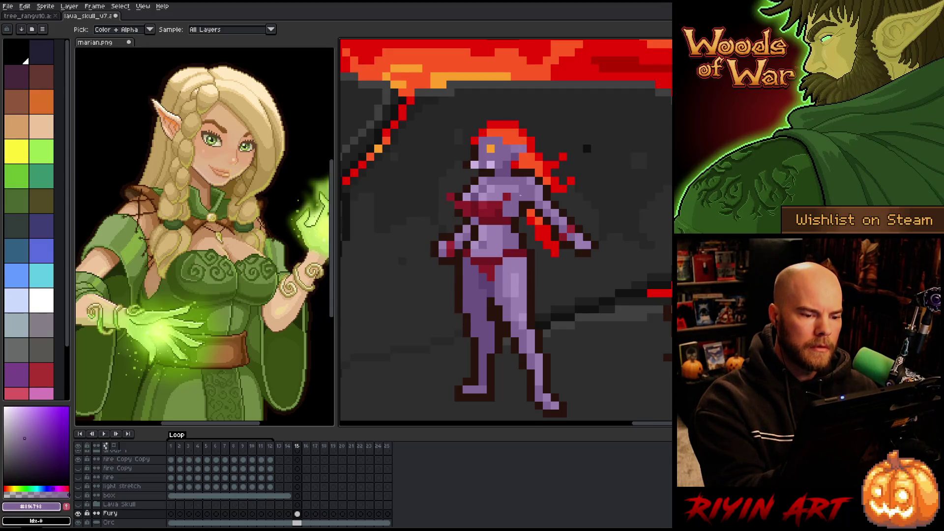
pyautogui.keyDown('alt'); pyautogui.click(493, 201); pyautogui.keyUp('alt')
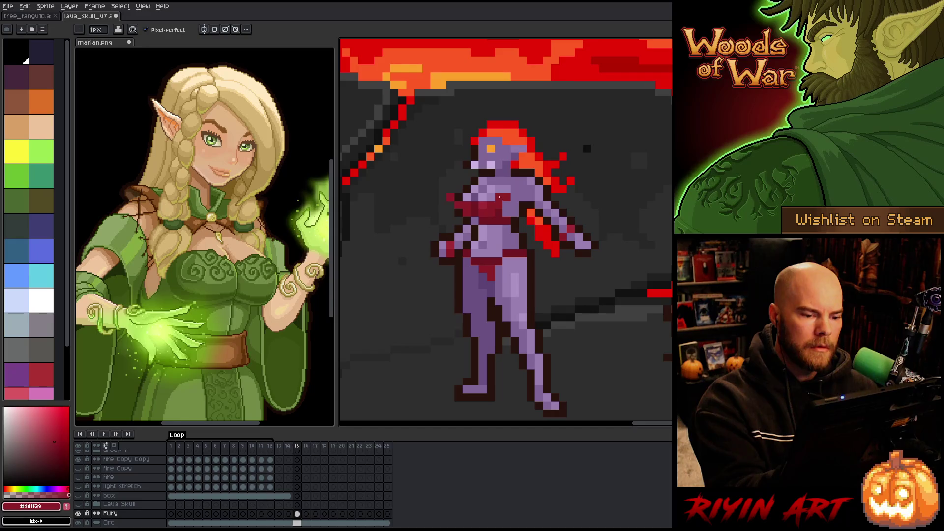
pyautogui.keyDown('alt'); pyautogui.click(500, 212); pyautogui.keyUp('alt')
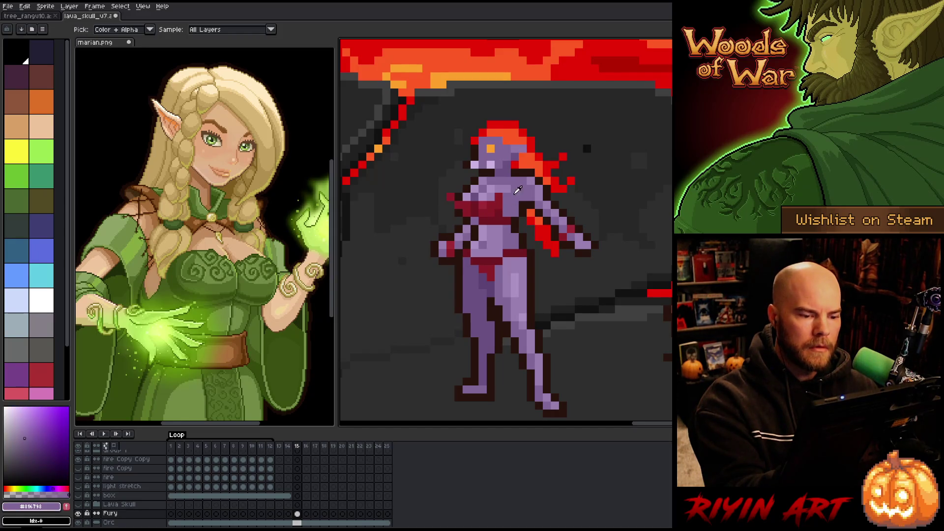
# Switch between dark and bright reds and light and mid purples to retouch the skin-top border.
pyautogui.keyDown('alt'); pyautogui.click(504, 206); pyautogui.keyUp('alt')
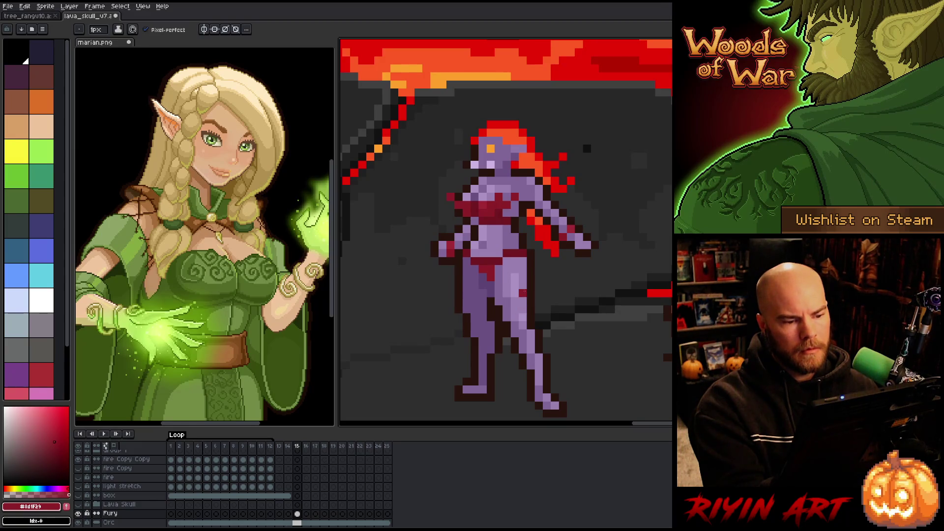
pyautogui.keyDown('alt'); pyautogui.click(522, 269); pyautogui.keyUp('alt')
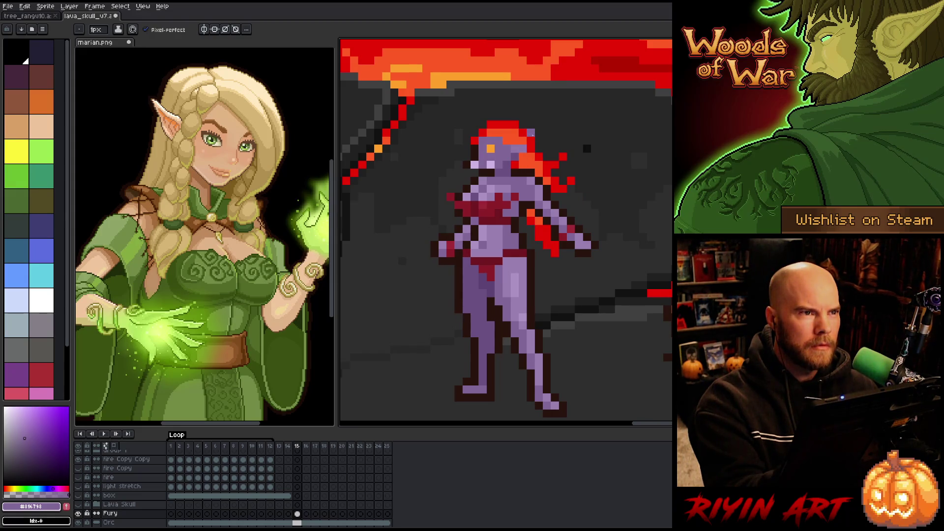
pyautogui.keyDown('alt'); pyautogui.click(507, 165); pyautogui.keyUp('alt')
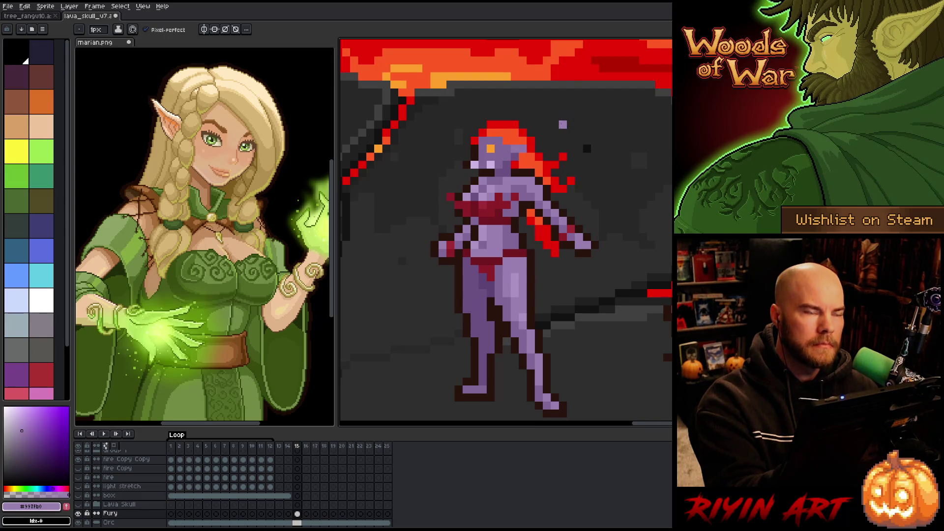
pyautogui.keyDown('alt'); pyautogui.click(536, 151); pyautogui.keyUp('alt')
pyautogui.keyDown('alt'); pyautogui.click(507, 189); pyautogui.keyUp('alt')
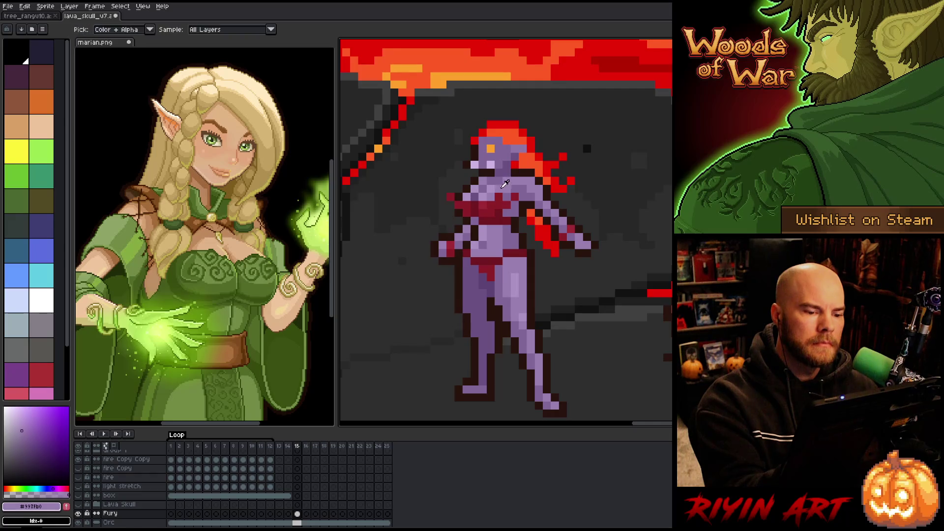
pyautogui.keyDown('alt'); pyautogui.click(506, 209); pyautogui.keyUp('alt')
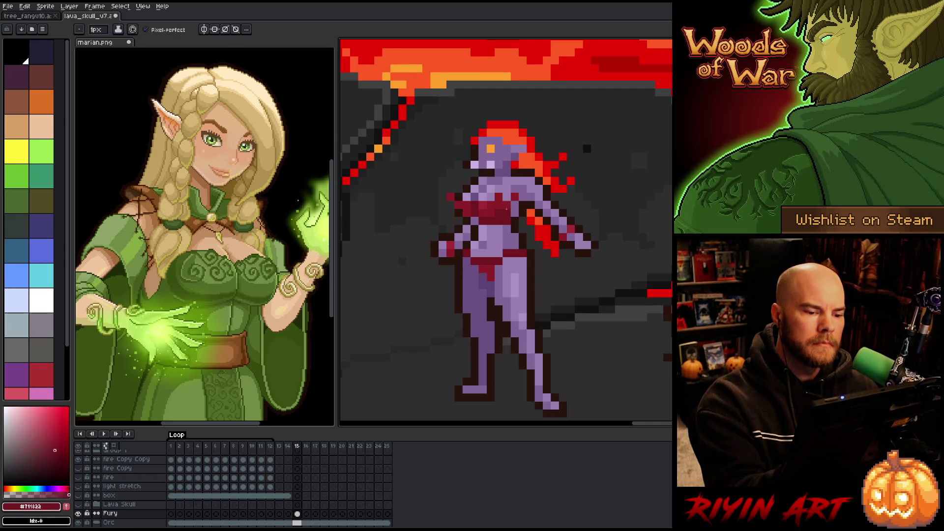
pyautogui.keyDown('alt'); pyautogui.click(528, 160); pyautogui.keyUp('alt')
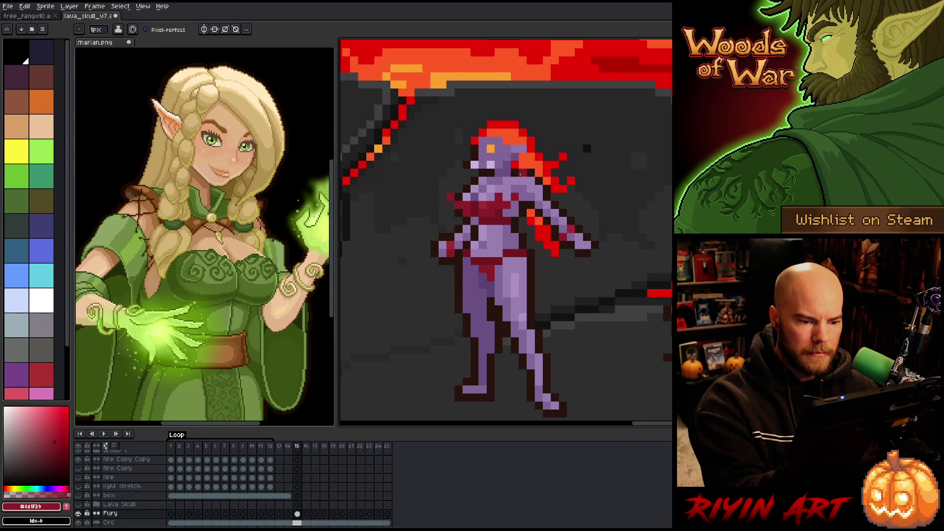
pyautogui.keyDown('alt'); pyautogui.click(507, 205); pyautogui.keyUp('alt')
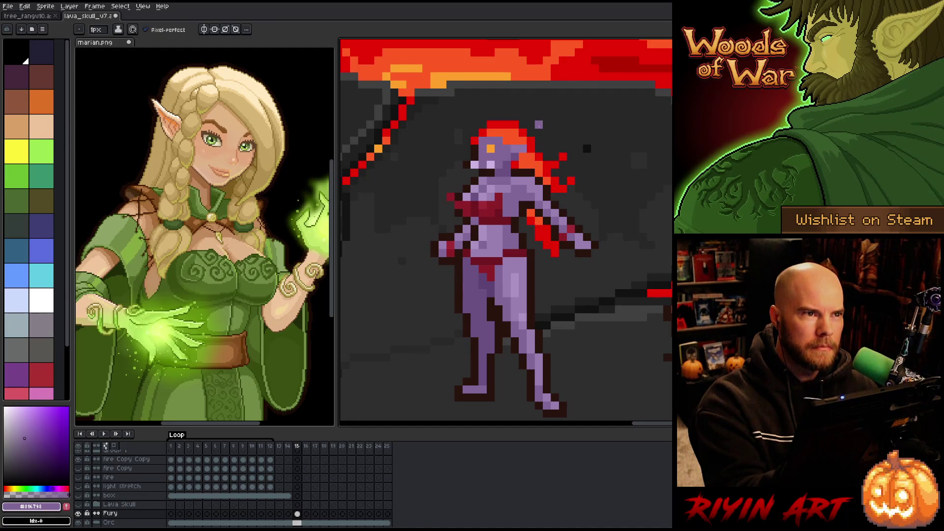
# Repaint face and torso shading using light purple, darker purple and the bra's dark red.
pyautogui.keyDown('alt'); pyautogui.click(499, 183); pyautogui.keyUp('alt')
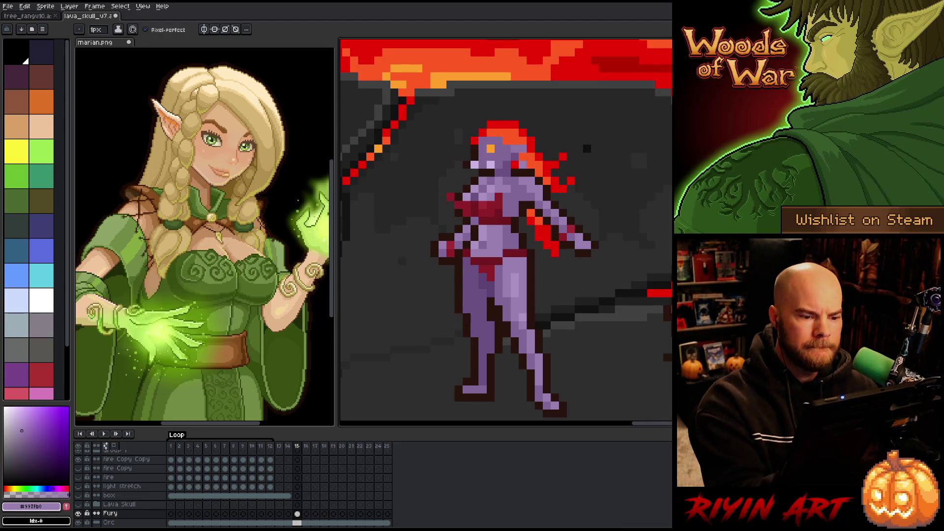
pyautogui.keyDown('alt'); pyautogui.click(512, 211); pyautogui.keyUp('alt')
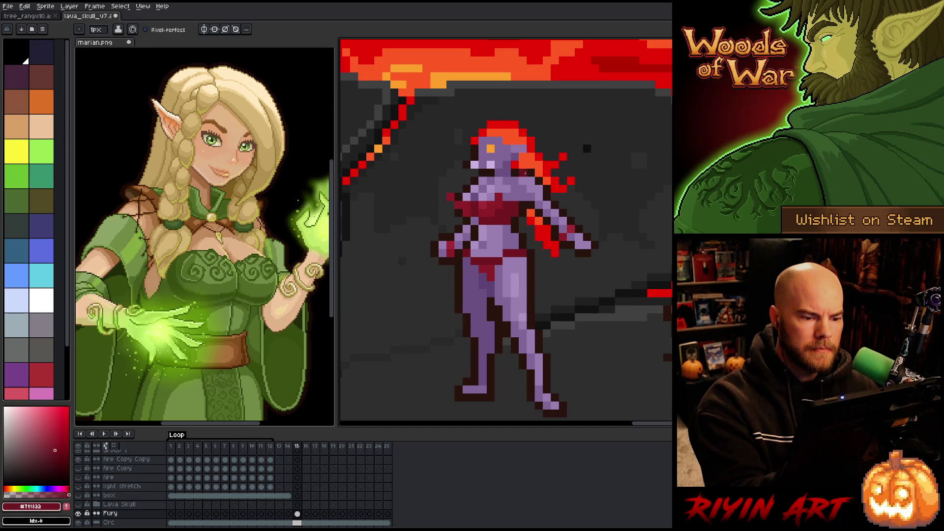
pyautogui.keyDown('alt'); pyautogui.click(514, 173); pyautogui.keyUp('alt')
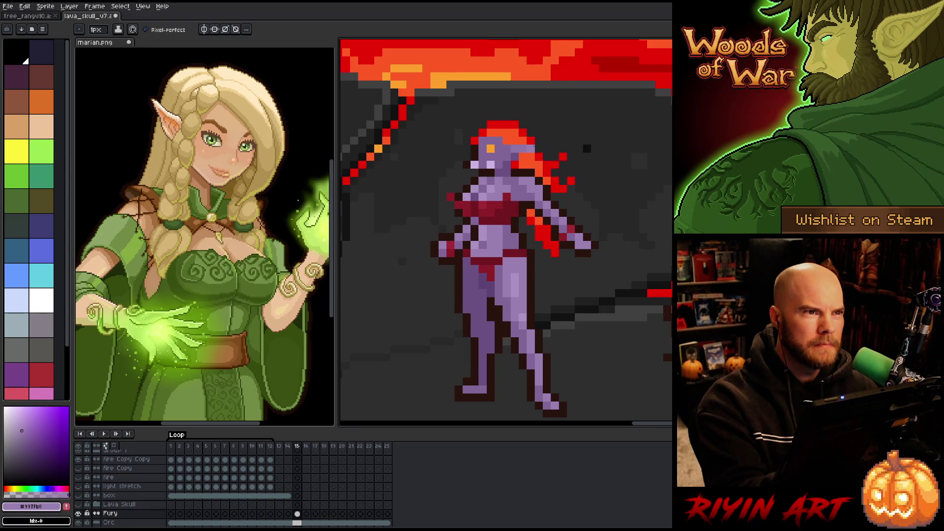
pyautogui.keyDown('alt'); pyautogui.click(501, 180); pyautogui.keyUp('alt')
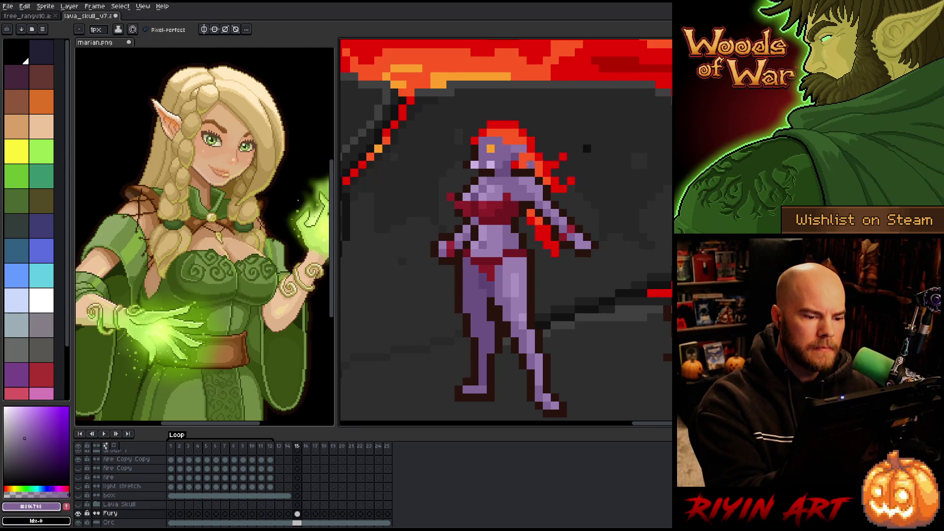
pyautogui.keyDown('alt'); pyautogui.click(515, 165); pyautogui.keyUp('alt')
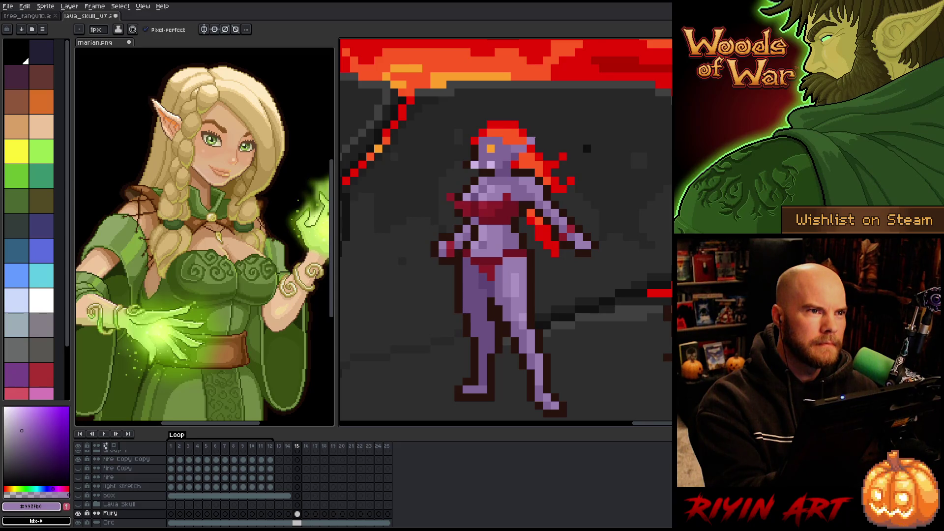
pyautogui.keyDown('alt'); pyautogui.click(530, 173); pyautogui.keyUp('alt')
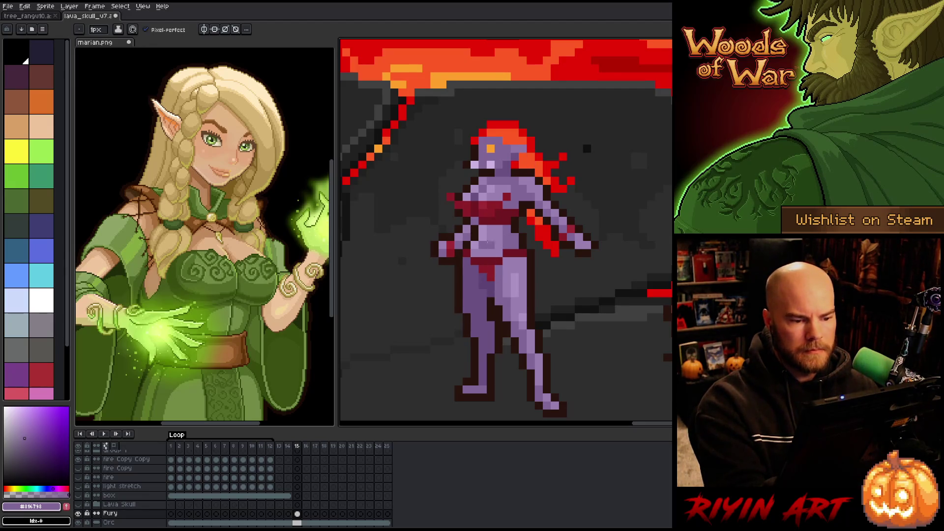
# Add darkest purple shadows alternating with mid purple, then recentre the figure.
pyautogui.keyDown('alt'); pyautogui.click(484, 229); pyautogui.keyUp('alt')
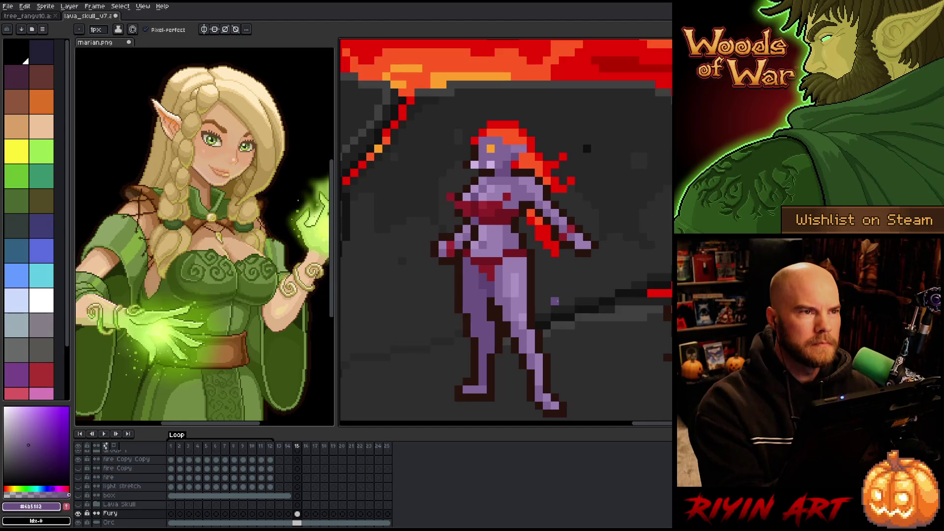
pyautogui.keyDown('alt'); pyautogui.click(483, 206); pyautogui.keyUp('alt')
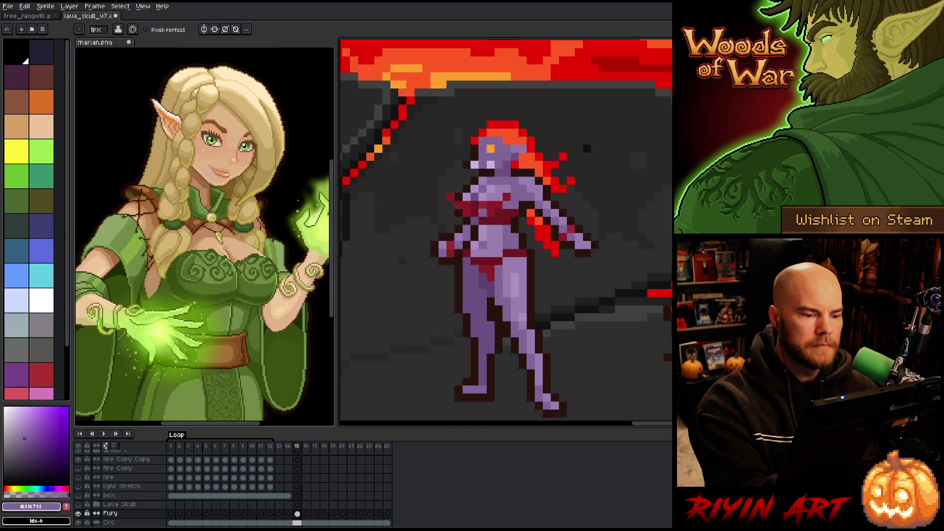
pyautogui.keyDown('alt'); pyautogui.click(478, 217); pyautogui.keyUp('alt')
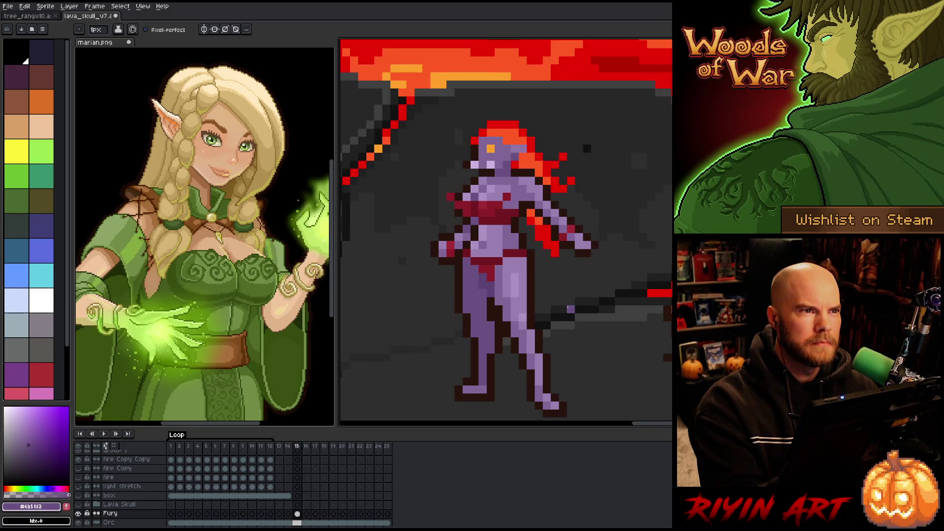
pyautogui.moveTo(563, 308)
pyautogui.mouseDown()
pyautogui.moveTo(547, 311)
pyautogui.moveTo(555, 197)
pyautogui.mouseUp()
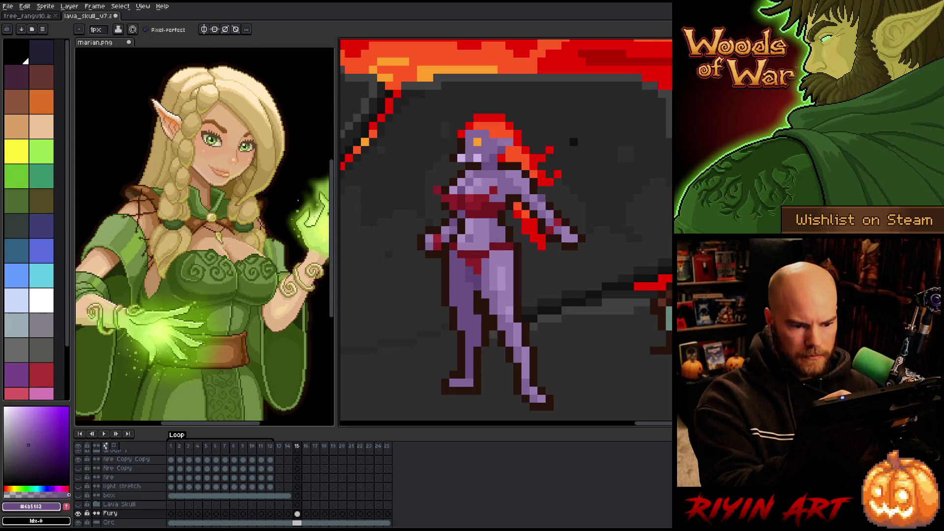
# Cover the red streak beside the arm with lavender and erase the old hand to reshape the arm.
pyautogui.keyDown('alt'); pyautogui.click(523, 186); pyautogui.keyUp('alt')
pyautogui.moveTo(525, 204)
pyautogui.mouseDown()
pyautogui.moveTo(541, 256)
pyautogui.moveTo(517, 201)
pyautogui.mouseUp()
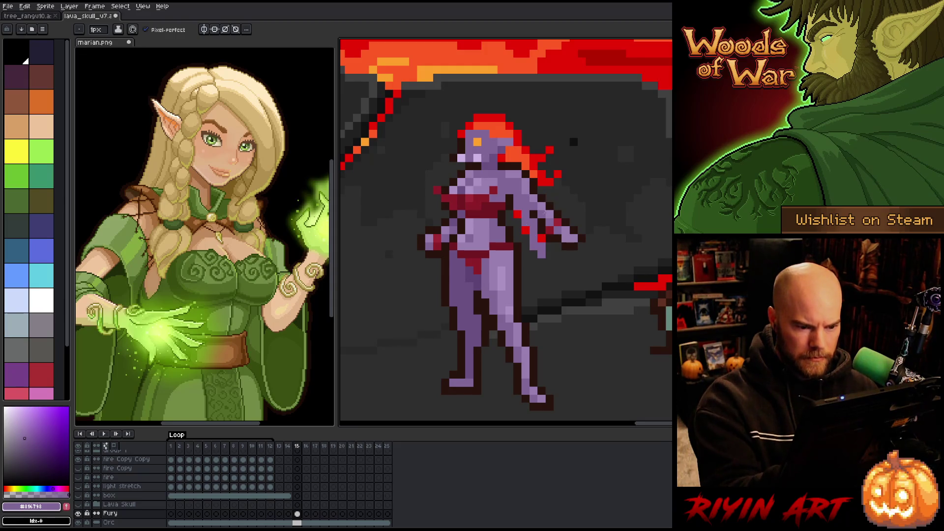
pyautogui.click(541, 223)
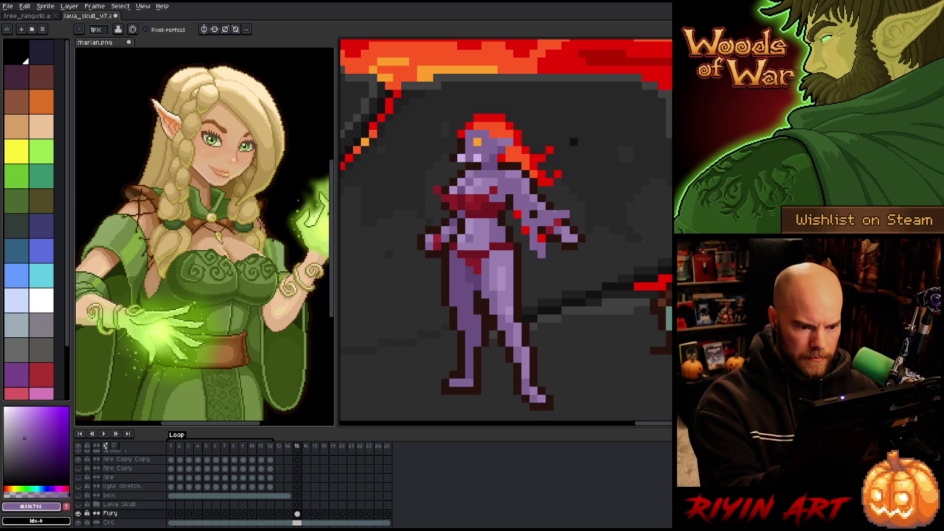
pyautogui.press('b')
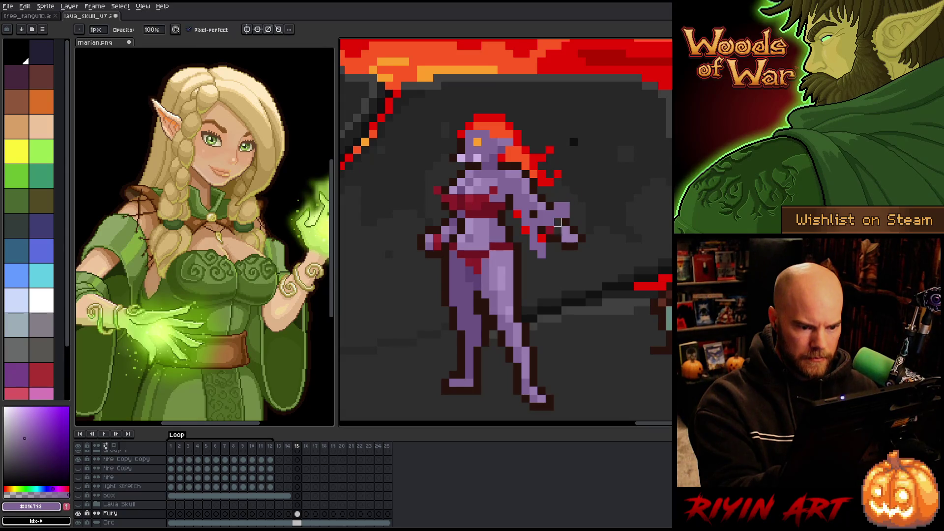
pyautogui.moveTo(565, 230)
pyautogui.mouseDown()
pyautogui.moveTo(579, 238)
pyautogui.moveTo(533, 246)
pyautogui.mouseUp()
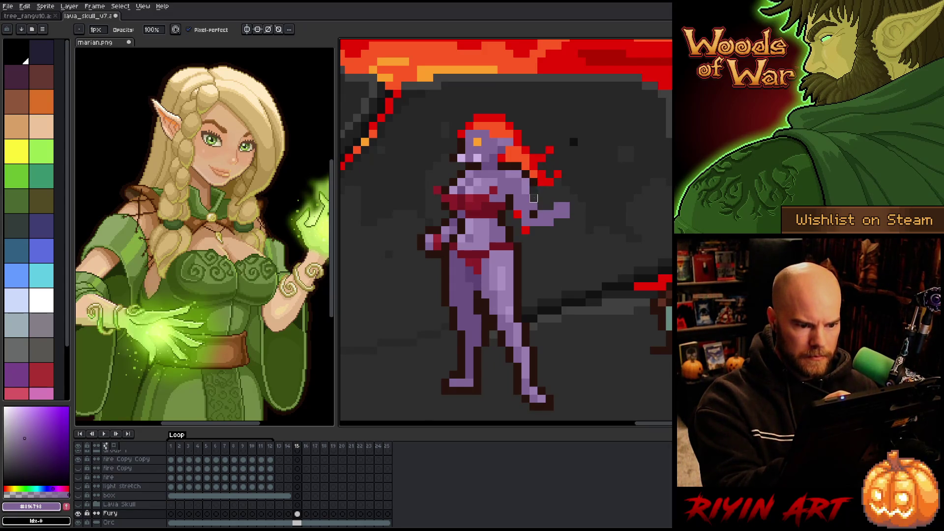
pyautogui.keyDown('alt'); pyautogui.click(534, 188); pyautogui.keyUp('alt')
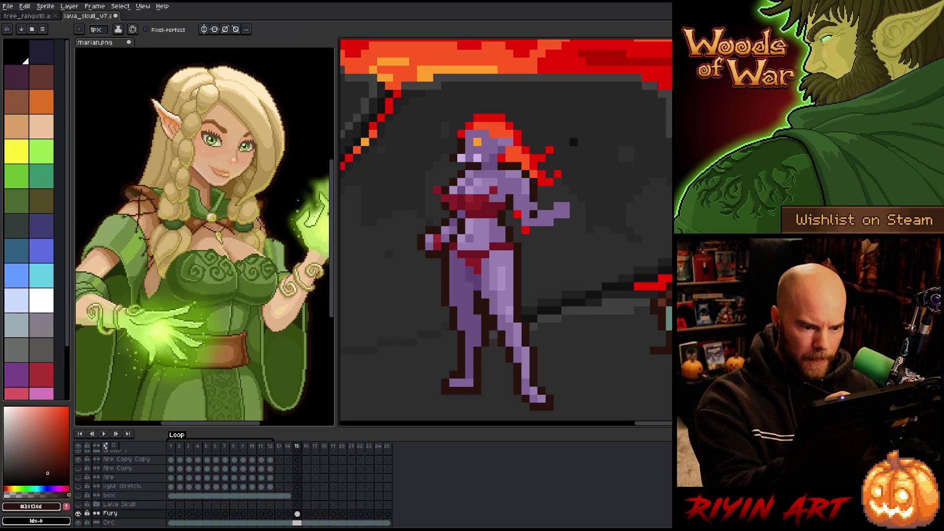
pyautogui.keyDown('alt'); pyautogui.click(542, 219); pyautogui.keyUp('alt')
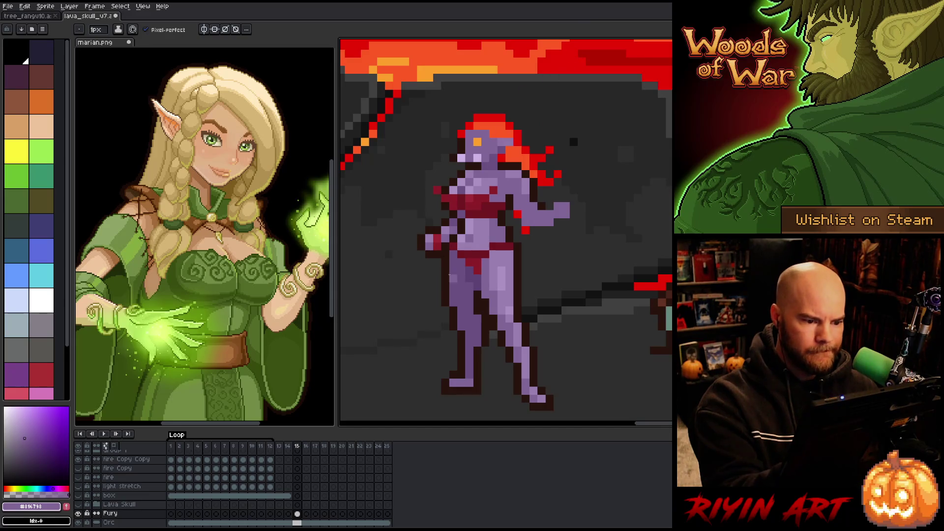
# Erase part of the left arm, undo the miss, and outline the arm-torso gap in dark brown.
pyautogui.press('e')
pyautogui.moveTo(437, 231)
pyautogui.mouseDown()
pyautogui.moveTo(432, 251)
pyautogui.moveTo(426, 230)
pyautogui.moveTo(442, 225)
pyautogui.moveTo(409, 205)
pyautogui.mouseUp()
pyautogui.press('b')
pyautogui.hotkey('ctrl', 'z')
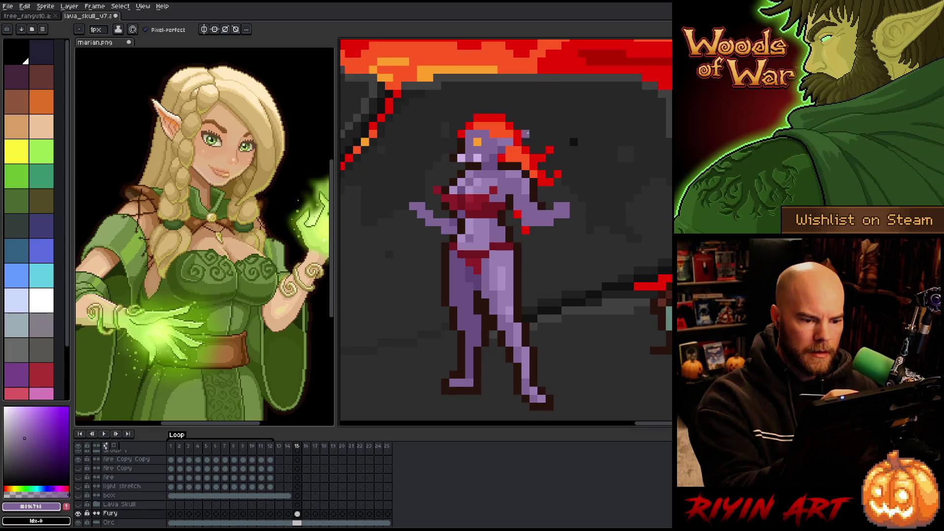
pyautogui.keyDown('alt'); pyautogui.click(515, 213); pyautogui.keyUp('alt')
pyautogui.moveTo(530, 229)
pyautogui.mouseDown()
pyautogui.moveTo(525, 221)
pyautogui.moveTo(547, 229)
pyautogui.moveTo(567, 197)
pyautogui.mouseUp()
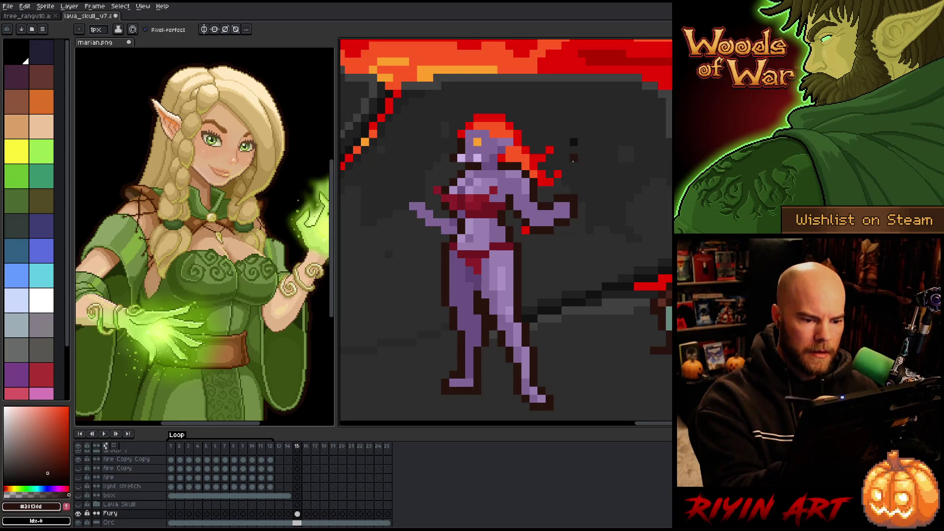
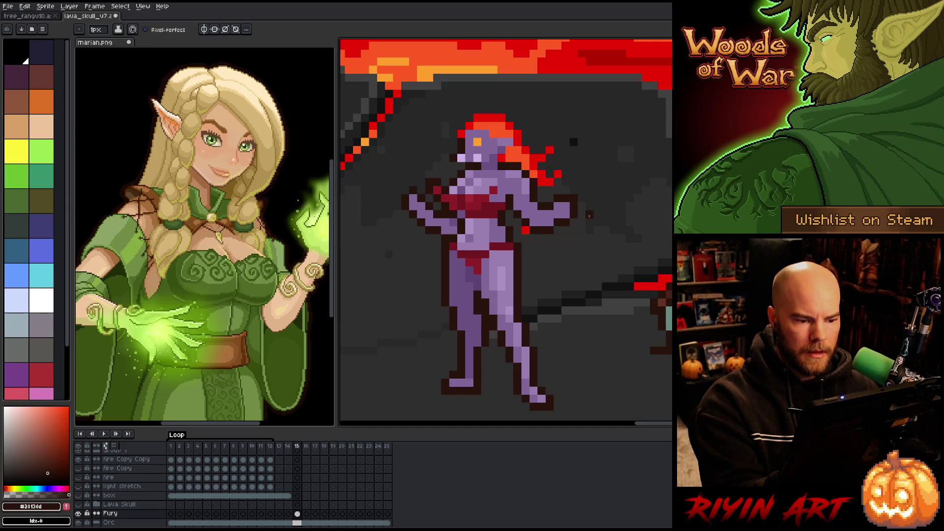
# Sample the skin purples and dark brown outline colour, and pencil dark outline pixels onto the arm.
pyautogui.keyDown('alt'); pyautogui.click(464, 227); pyautogui.keyUp('alt')
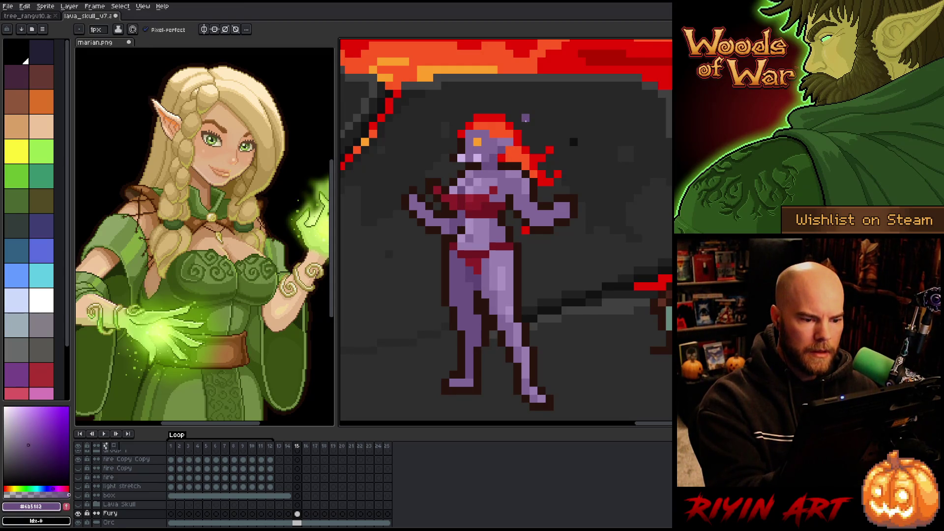
pyautogui.press('alt')
pyautogui.keyDown('alt'); pyautogui.click(456, 221); pyautogui.keyUp('alt')
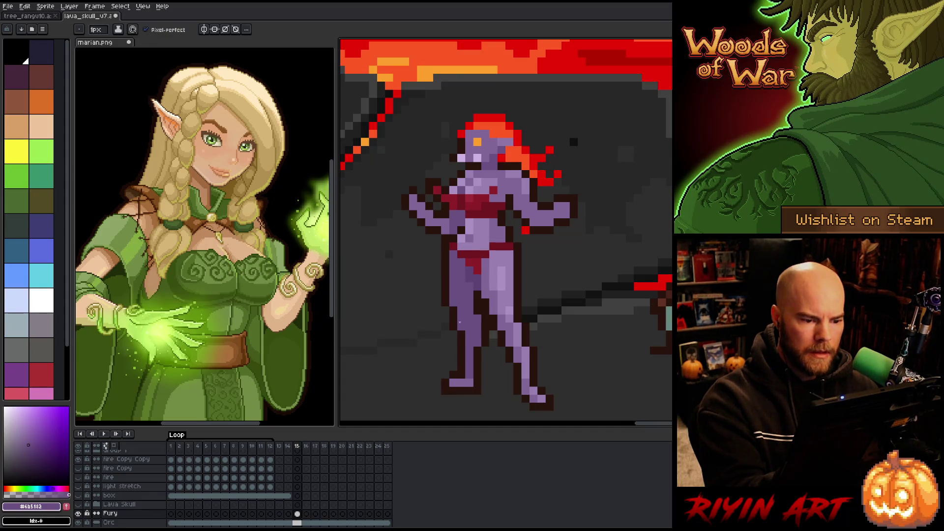
pyautogui.keyDown('alt'); pyautogui.click(477, 159); pyautogui.keyUp('alt')
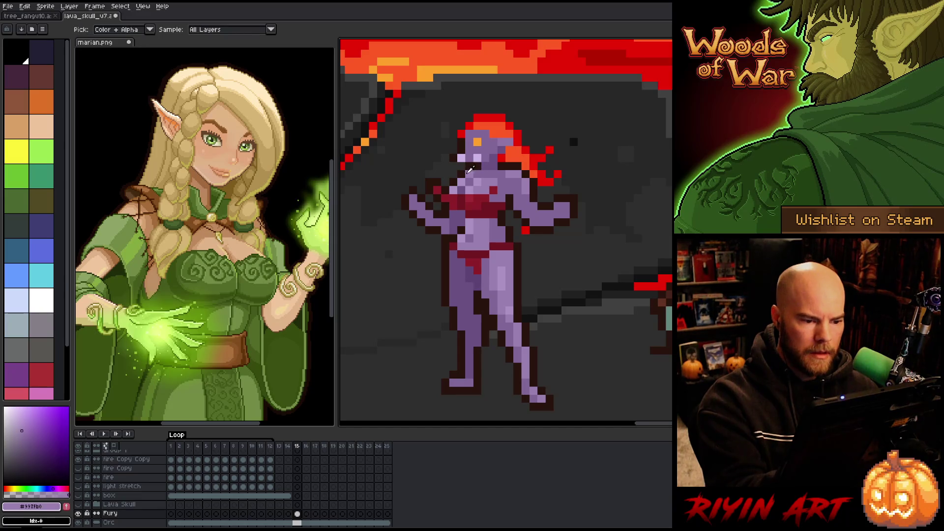
pyautogui.keyDown('alt'); pyautogui.click(453, 174); pyautogui.keyUp('alt')
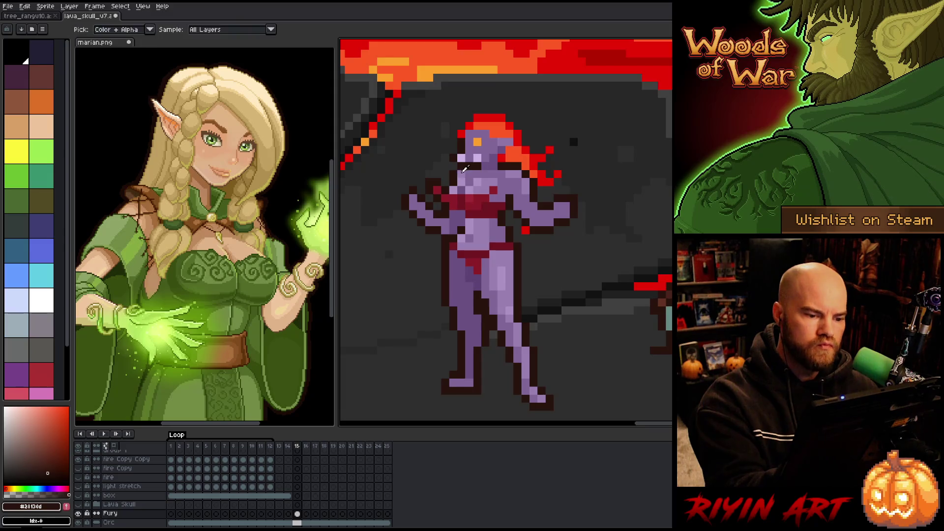
pyautogui.keyDown('alt'); pyautogui.click(565, 209); pyautogui.keyUp('alt')
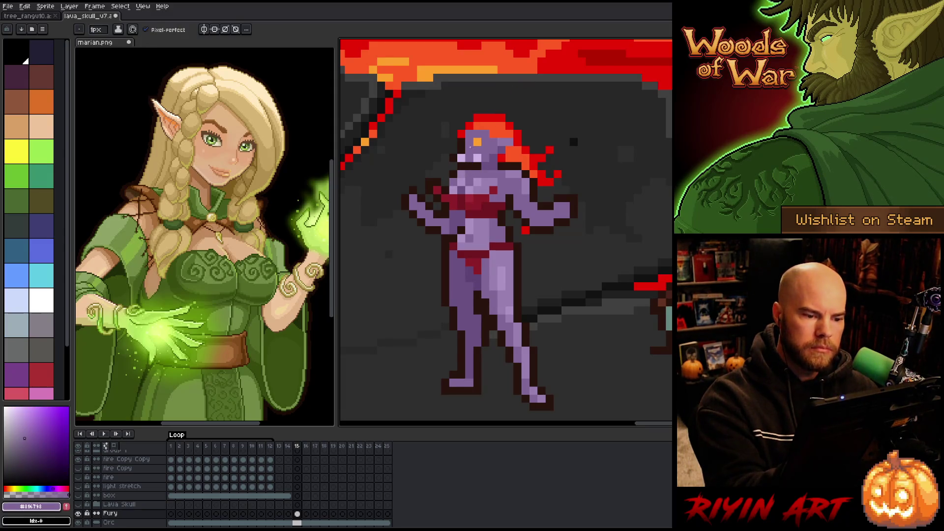
pyautogui.keyDown('alt'); pyautogui.click(454, 159); pyautogui.keyUp('alt')
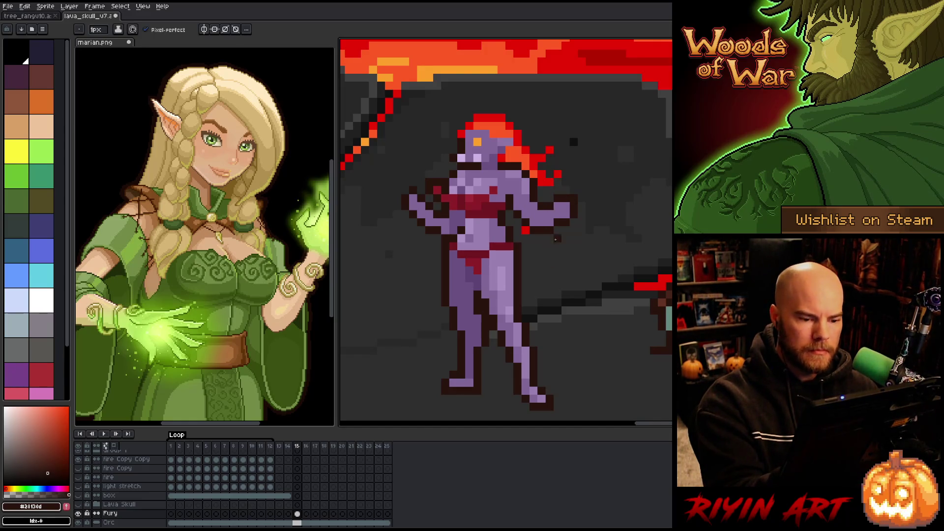
pyautogui.press('m')
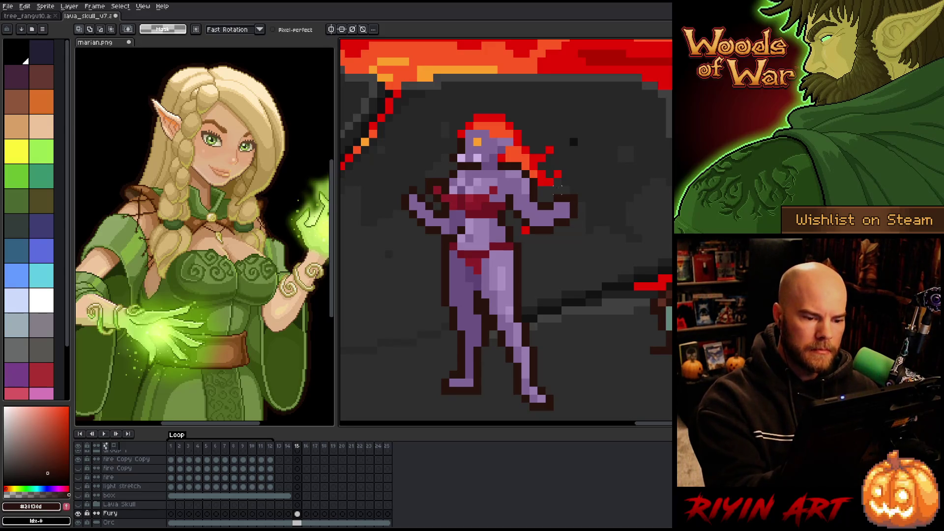
pyautogui.press('b')
pyautogui.moveTo(525, 214); pyautogui.dragTo(533, 223)
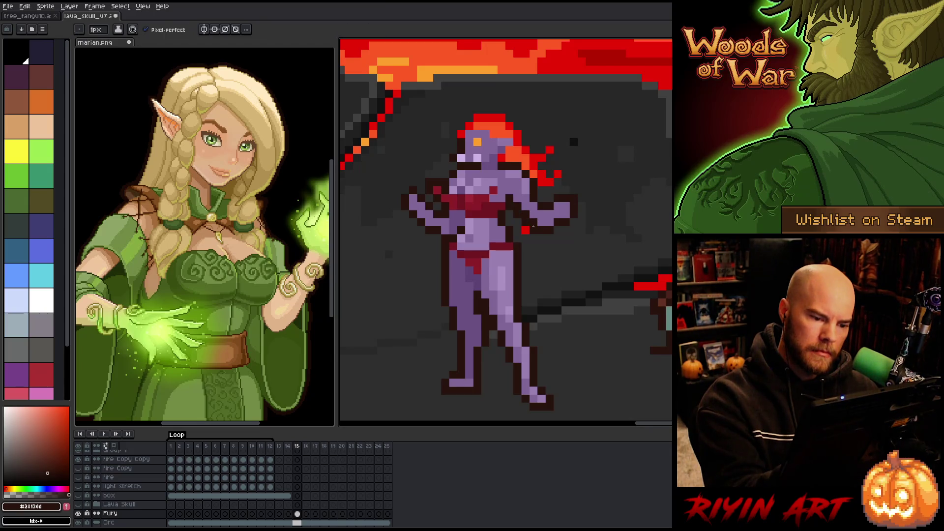
pyautogui.press('e')
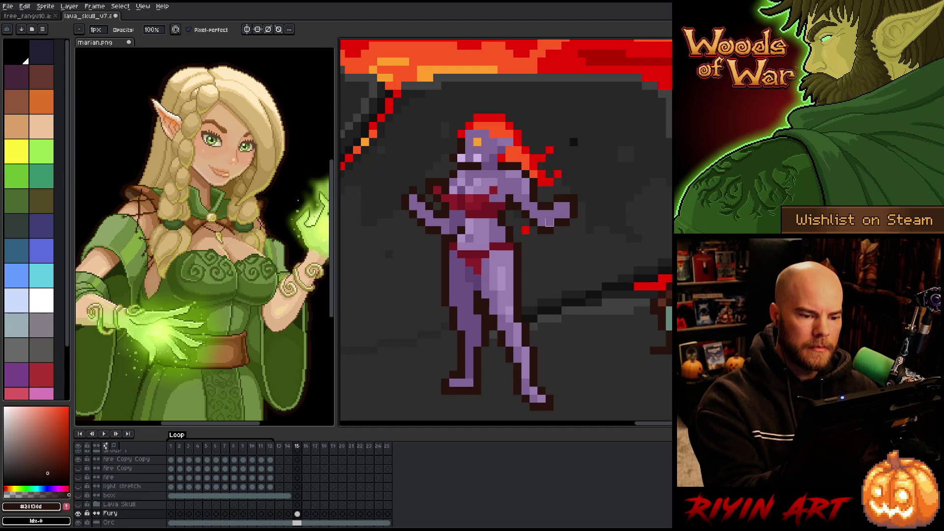
pyautogui.press('b')
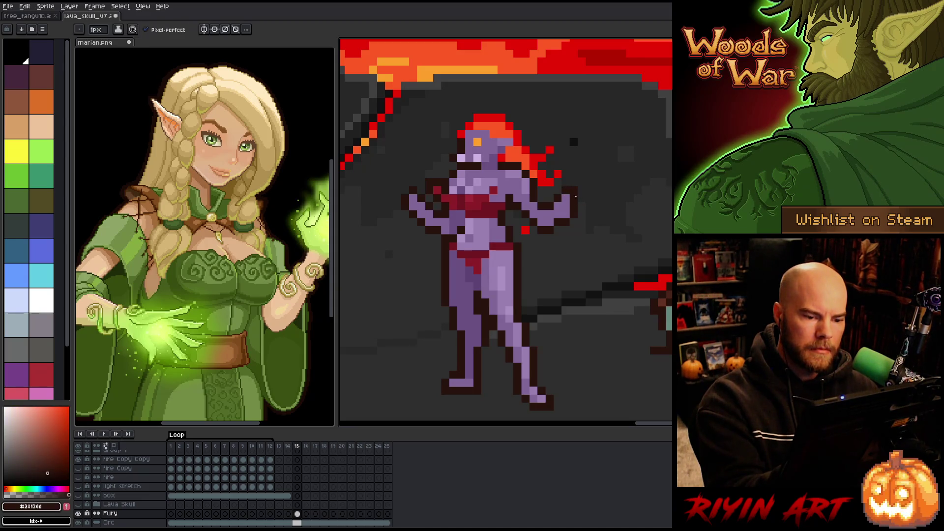
# Add a dark brown outline pixel at the right hand and lasso-move the hand into place.
pyautogui.keyDown('alt'); pyautogui.click(576, 196); pyautogui.keyUp('alt')
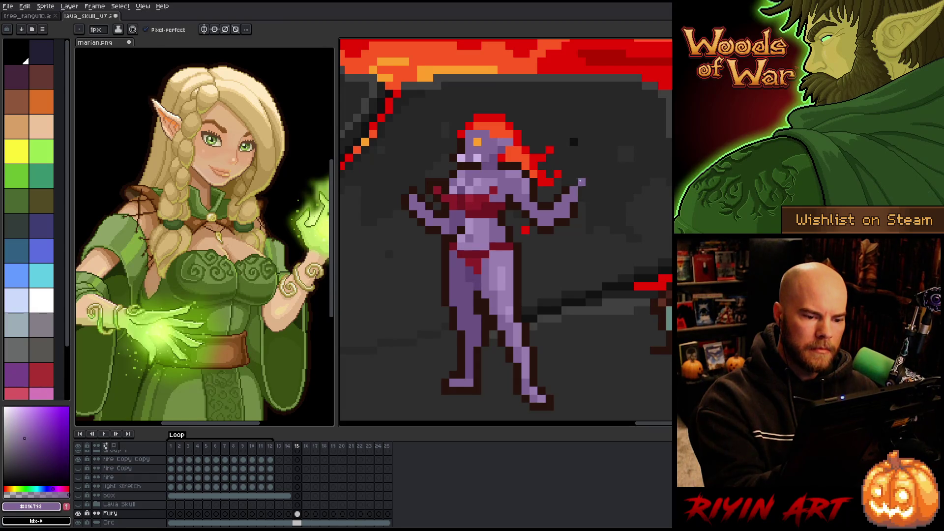
pyautogui.keyDown('alt'); pyautogui.click(581, 188); pyautogui.keyUp('alt')
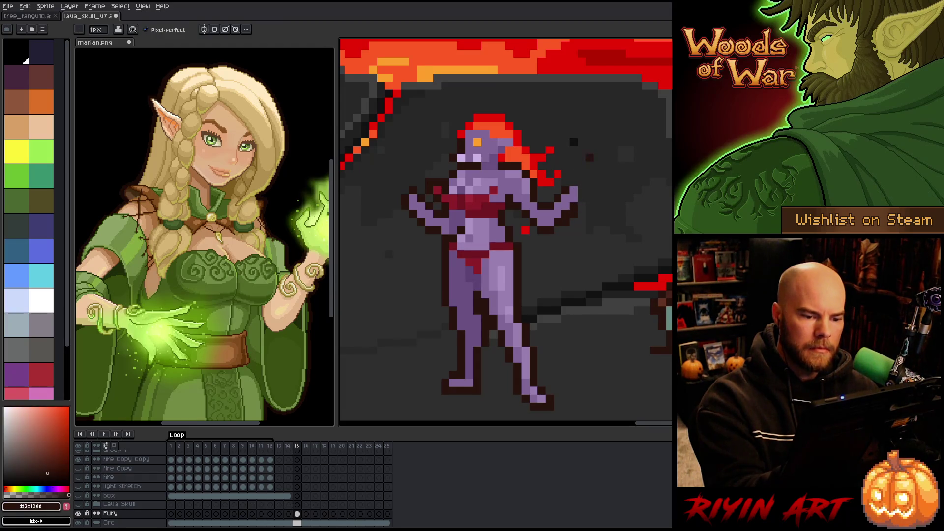
pyautogui.click(581, 191)
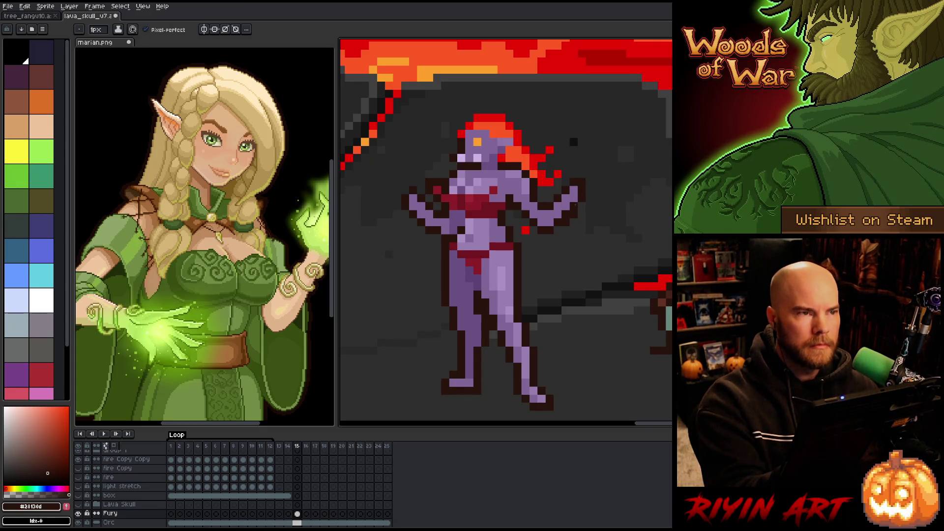
pyautogui.press('q')
pyautogui.moveTo(593, 225)
pyautogui.mouseDown()
pyautogui.moveTo(570, 172)
pyautogui.moveTo(571, 274)
pyautogui.moveTo(590, 228)
pyautogui.moveTo(543, 223)
pyautogui.mouseUp()
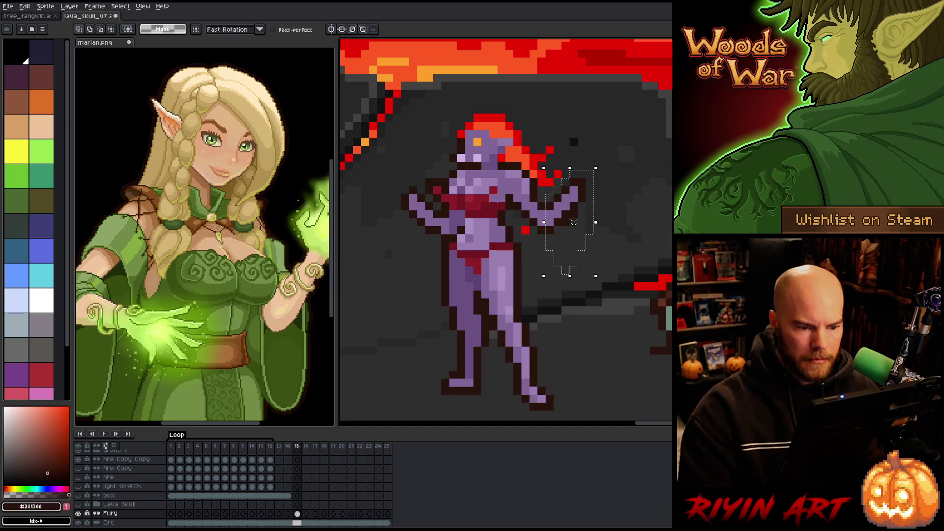
pyautogui.hotkey('ctrl', 'd')
pyautogui.press('b')
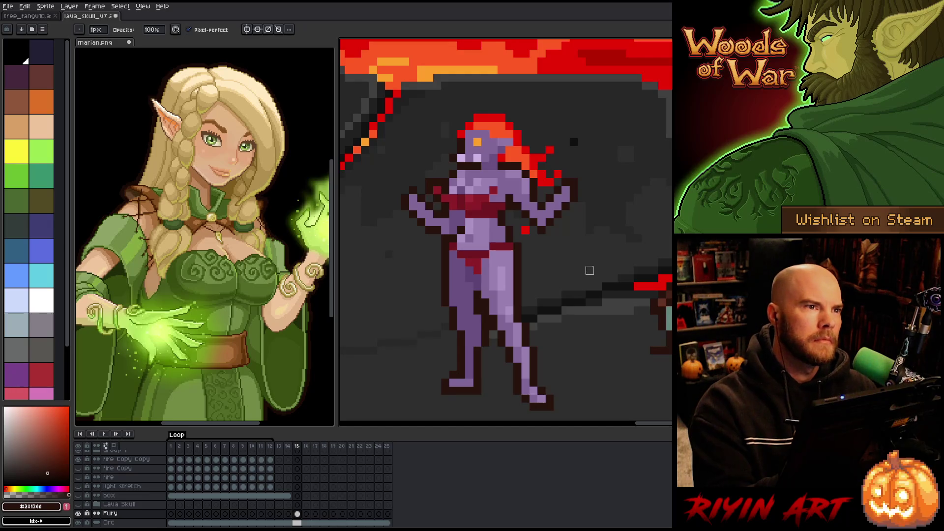
# Lasso-select the left arm and try shifting it right, then cancel the move.
pyautogui.press('m')
pyautogui.moveTo(437, 238)
pyautogui.mouseDown()
pyautogui.moveTo(453, 219)
pyautogui.moveTo(418, 194)
pyautogui.moveTo(422, 246)
pyautogui.mouseUp()
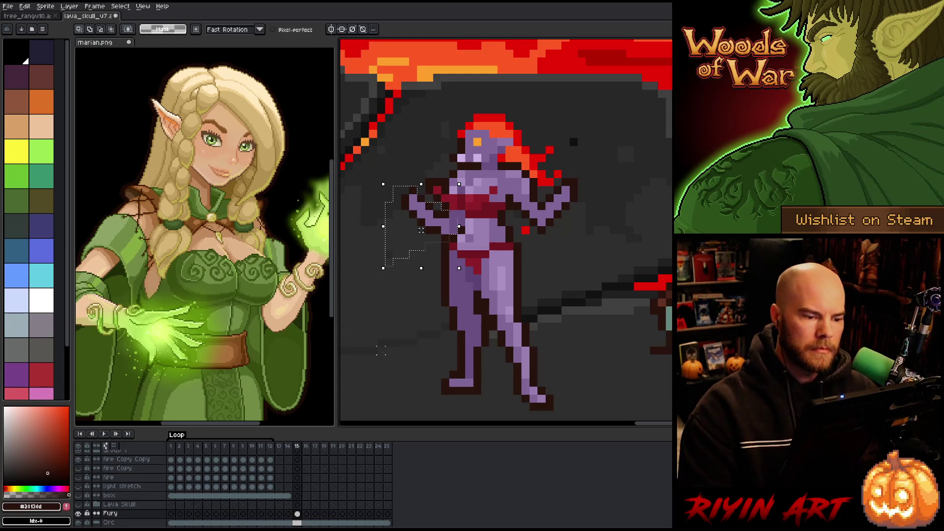
pyautogui.hotkey('ctrl', 'd')
pyautogui.press('b')
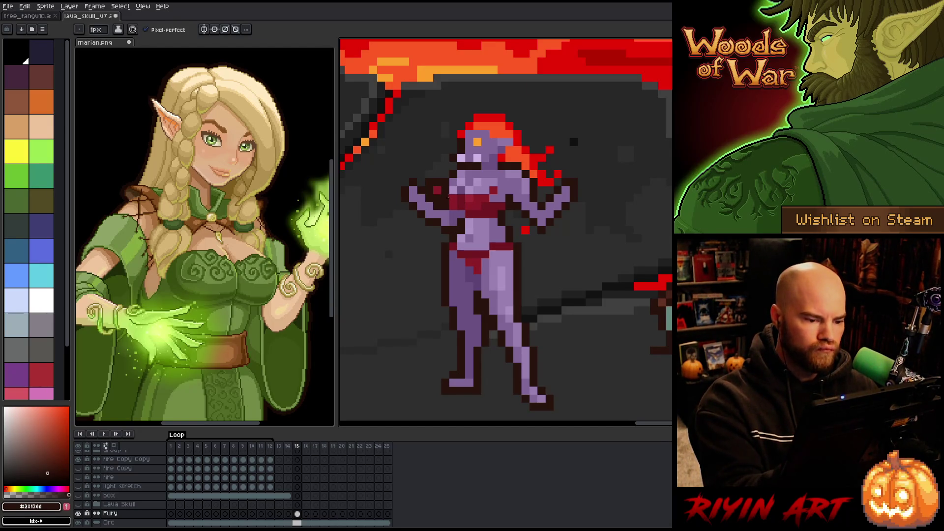
pyautogui.press('m')
pyautogui.moveTo(398, 176); pyautogui.dragTo(450, 236)
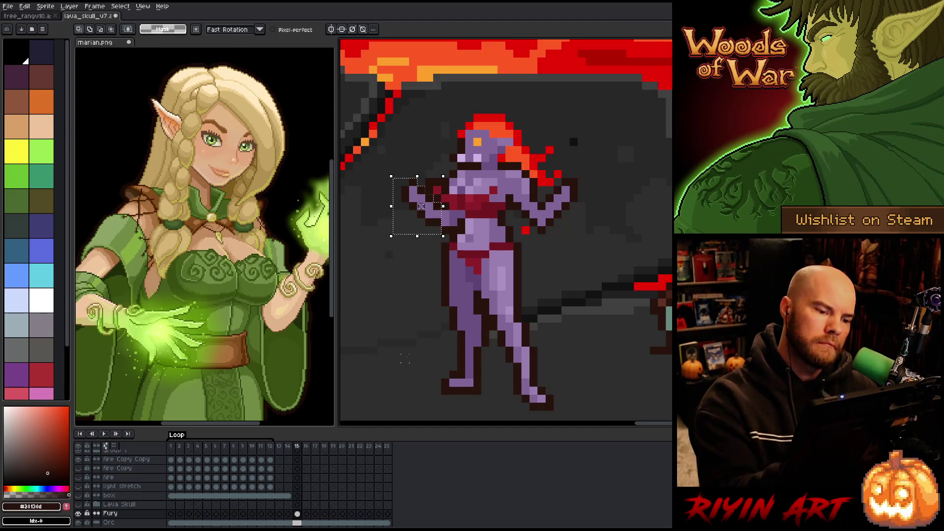
pyautogui.moveTo(420, 206); pyautogui.dragTo(428, 206)
pyautogui.press('Escape')
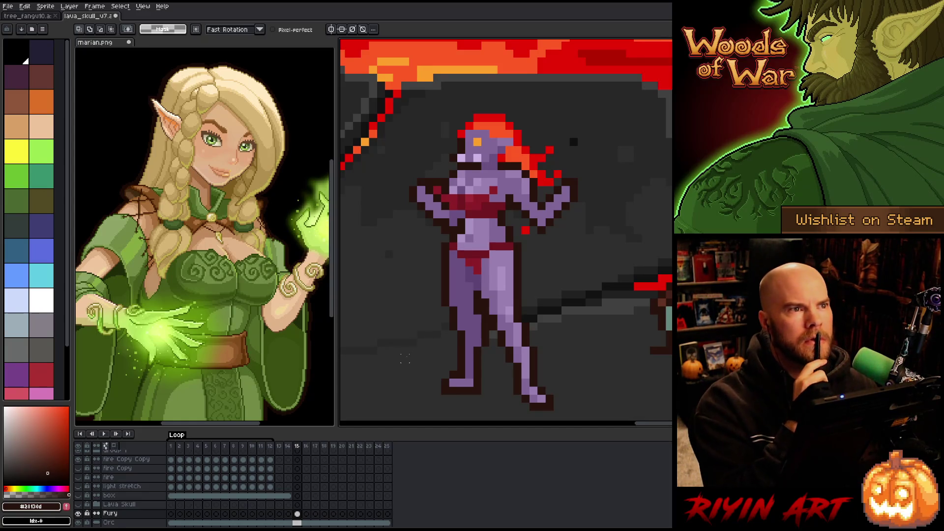
pyautogui.press('b')
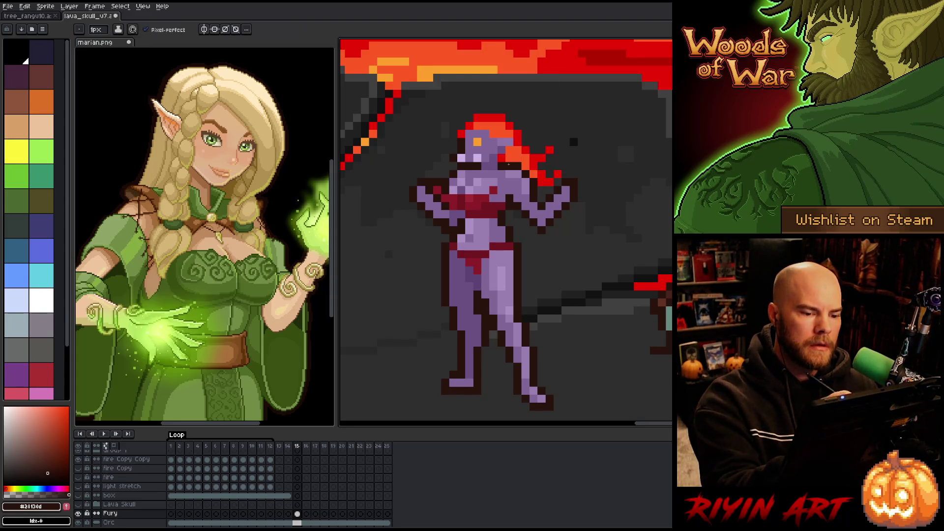
# Eyedrop the skin purple, lighter face purple and dark brown outline colours.
pyautogui.keyDown('alt'); pyautogui.click(510, 190); pyautogui.keyUp('alt')
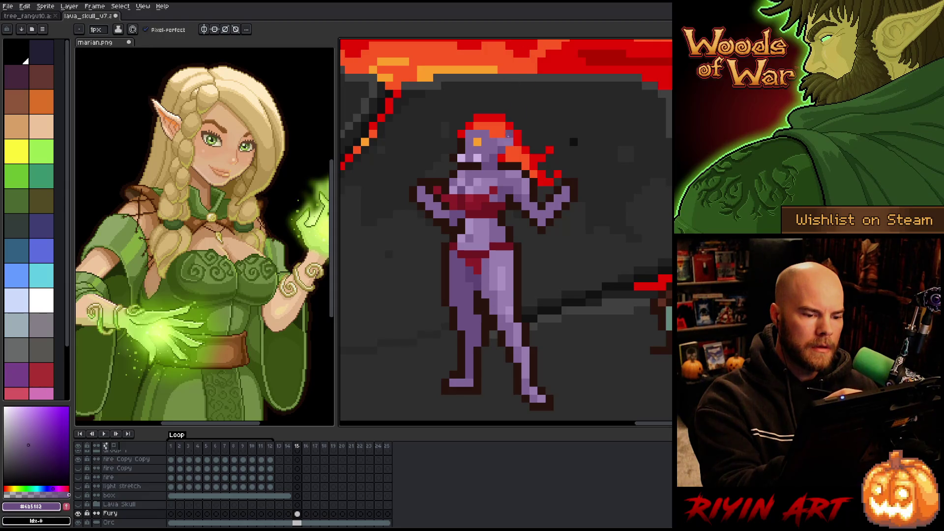
pyautogui.press('i')
pyautogui.click(474, 168)
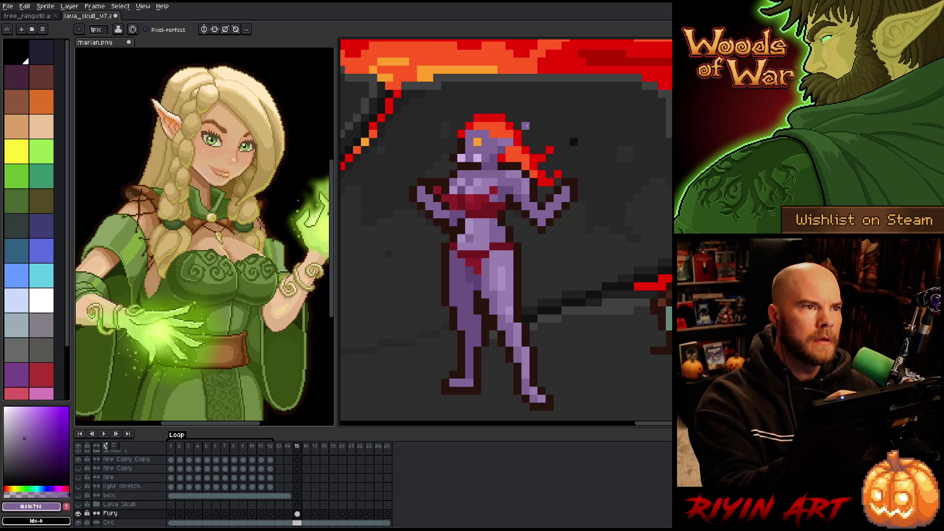
pyautogui.press('alt')
pyautogui.keyDown('alt'); pyautogui.click(452, 174); pyautogui.keyUp('alt')
pyautogui.press('b')
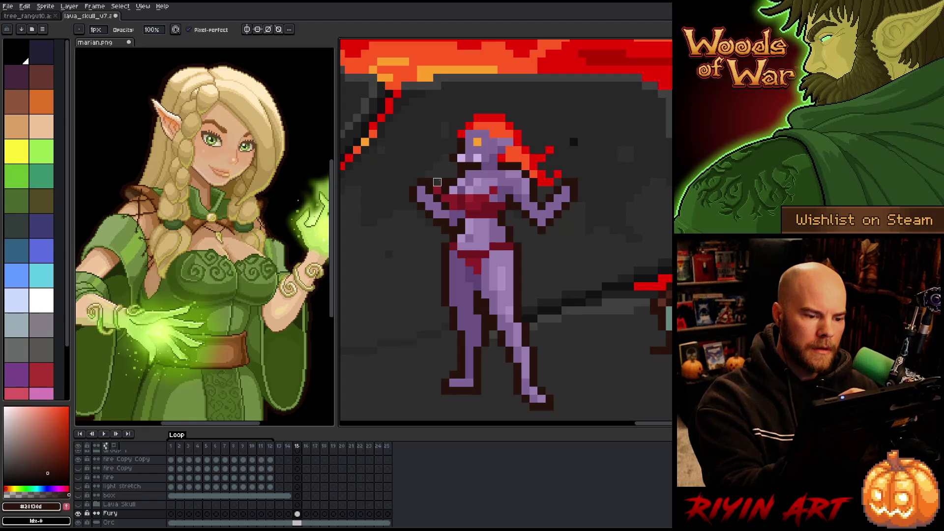
# Paint a darker crimson pixel into the hair and add bright red pixels to its right.
pyautogui.keyDown('alt'); pyautogui.click(445, 191); pyautogui.keyUp('alt')
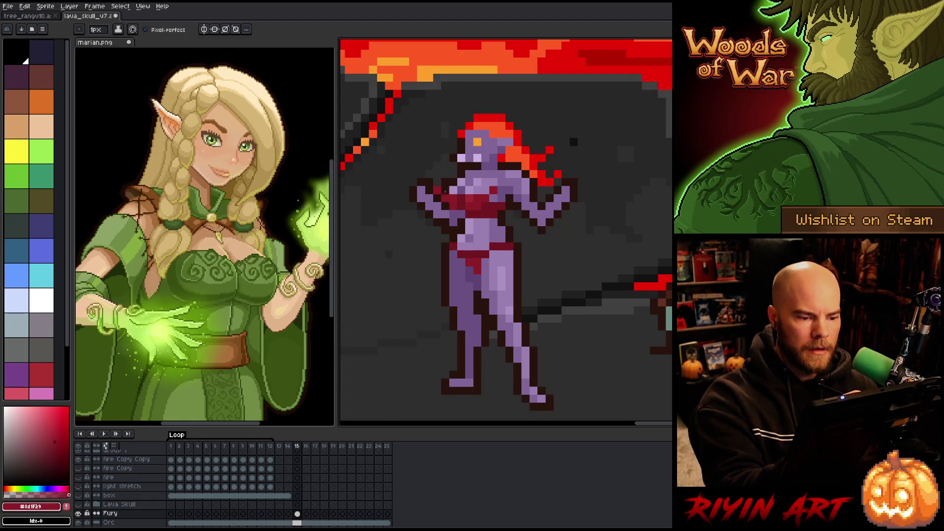
pyautogui.keyDown('alt'); pyautogui.click(437, 185); pyautogui.keyUp('alt')
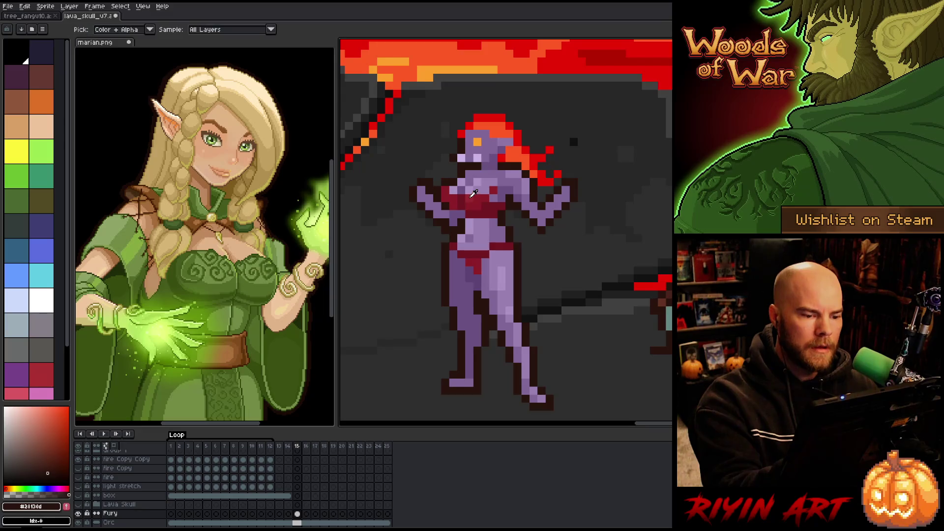
pyautogui.keyDown('alt'); pyautogui.click(446, 197); pyautogui.keyUp('alt')
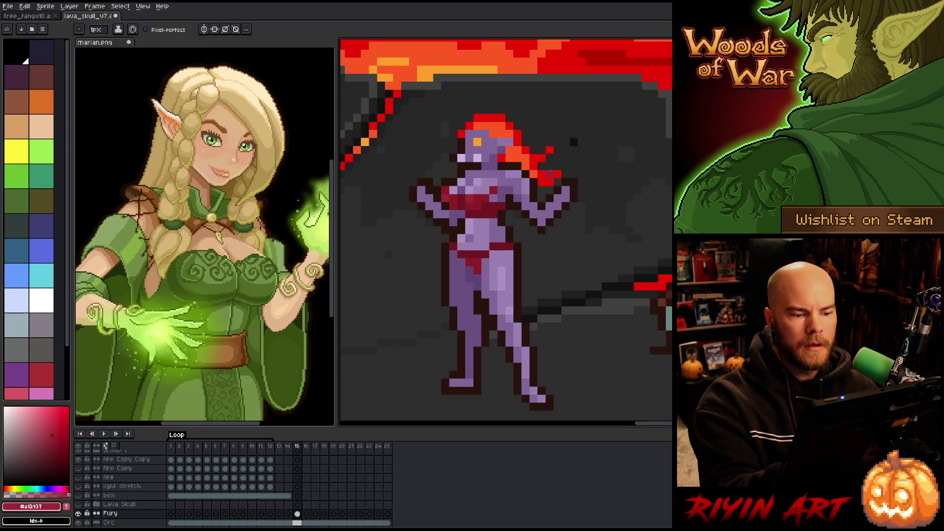
pyautogui.click(543, 169)
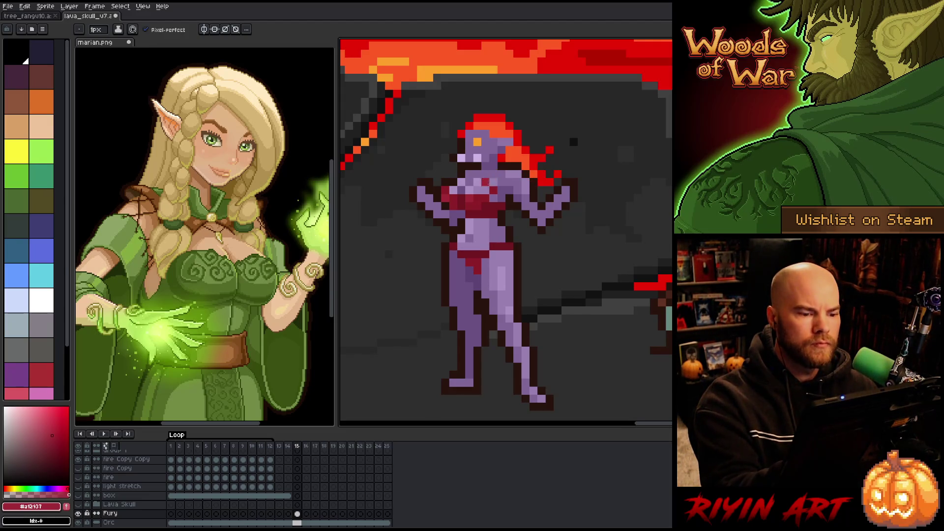
pyautogui.keyDown('alt'); pyautogui.click(499, 188); pyautogui.keyUp('alt')
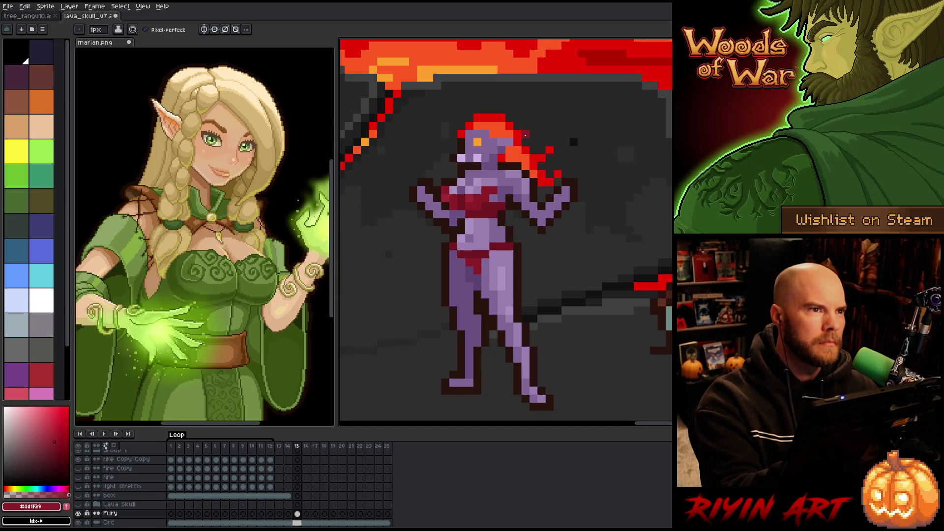
pyautogui.keyDown('alt'); pyautogui.click(549, 177); pyautogui.keyUp('alt')
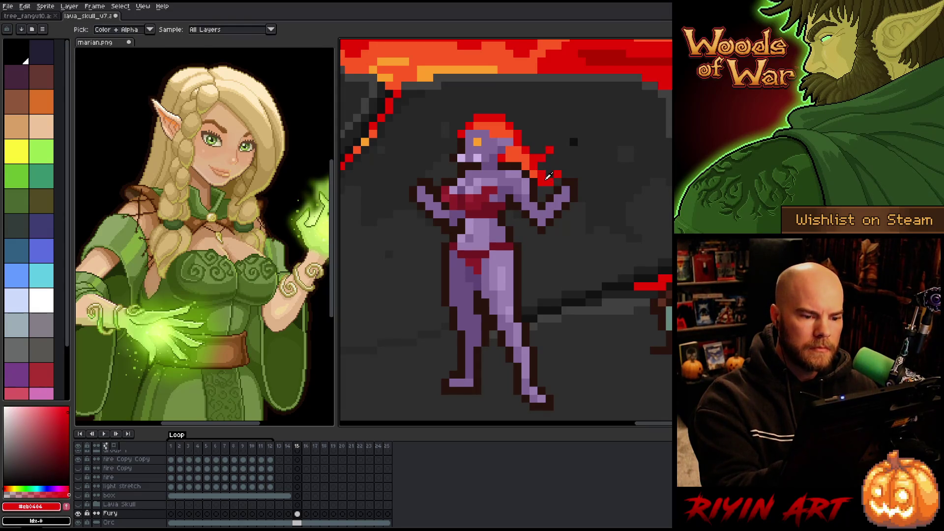
# Draw a diagonal chain of red pixels beside the hair and erase stray pixels.
pyautogui.moveTo(565, 189)
pyautogui.mouseDown()
pyautogui.moveTo(588, 153)
pyautogui.moveTo(565, 167)
pyautogui.moveTo(572, 185)
pyautogui.moveTo(576, 169)
pyautogui.mouseUp()
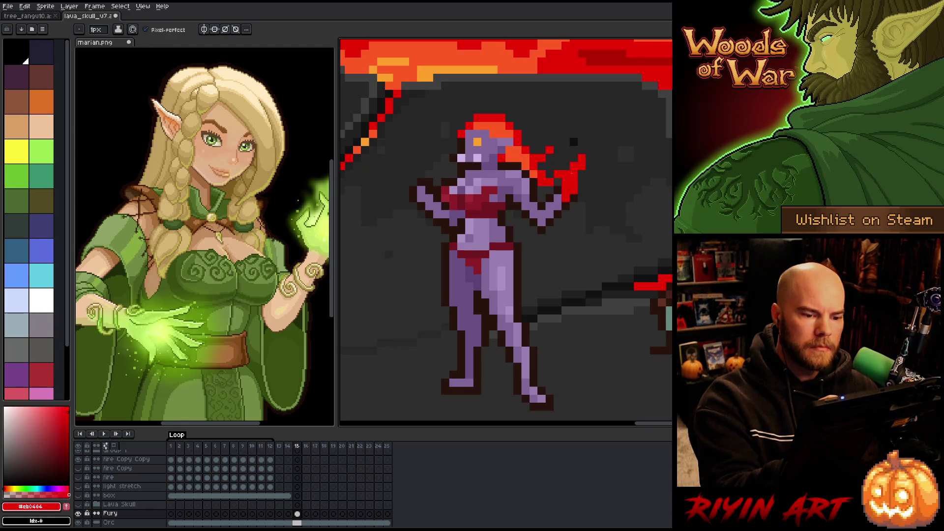
pyautogui.press('e')
pyautogui.press('b')
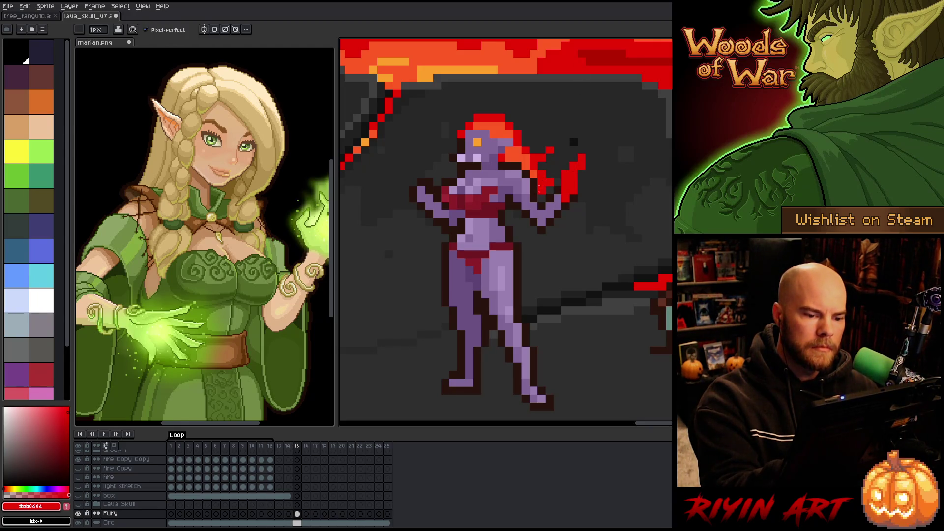
pyautogui.press('i')
pyautogui.press('b')
# Draw red flame pixels around the figure's left hand, adding lava oranges and a dark red.
pyautogui.moveTo(431, 190); pyautogui.dragTo(421, 157)
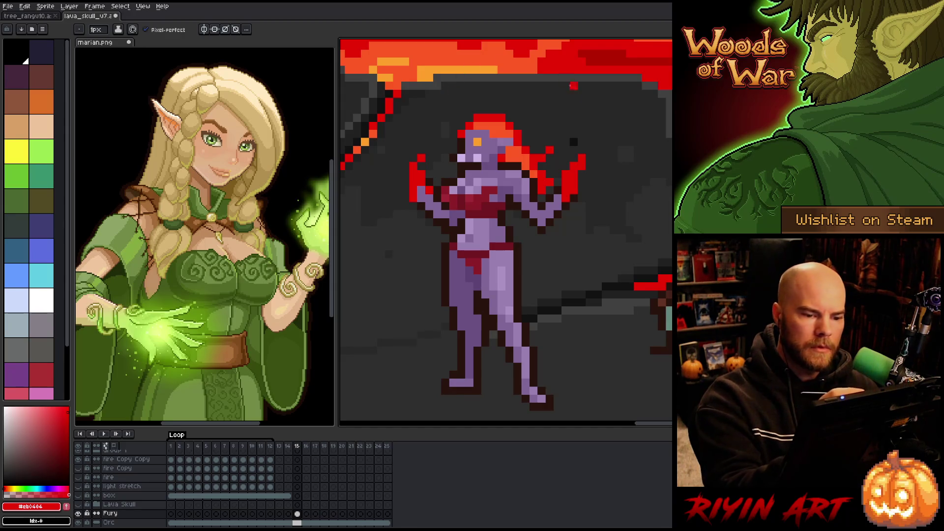
pyautogui.keyDown('alt'); pyautogui.click(566, 197); pyautogui.keyUp('alt')
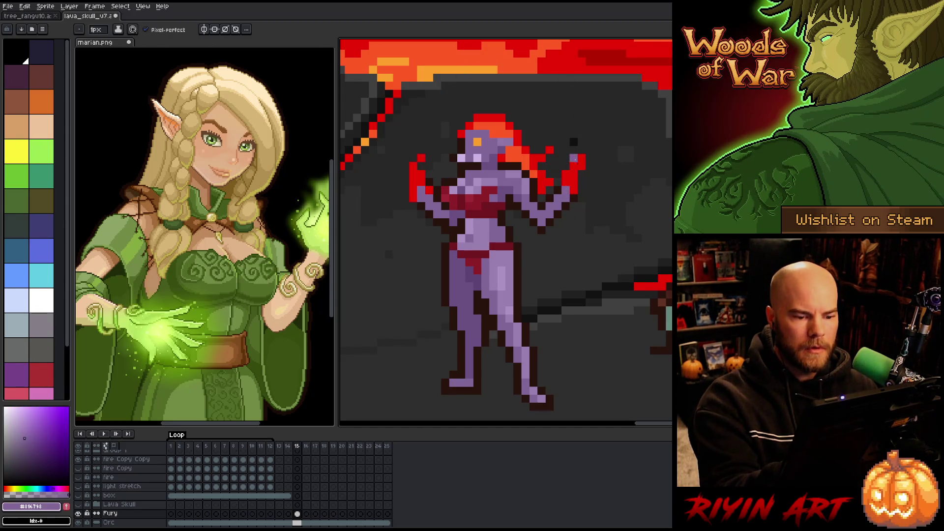
pyautogui.keyDown('alt'); pyautogui.click(573, 158); pyautogui.keyUp('alt')
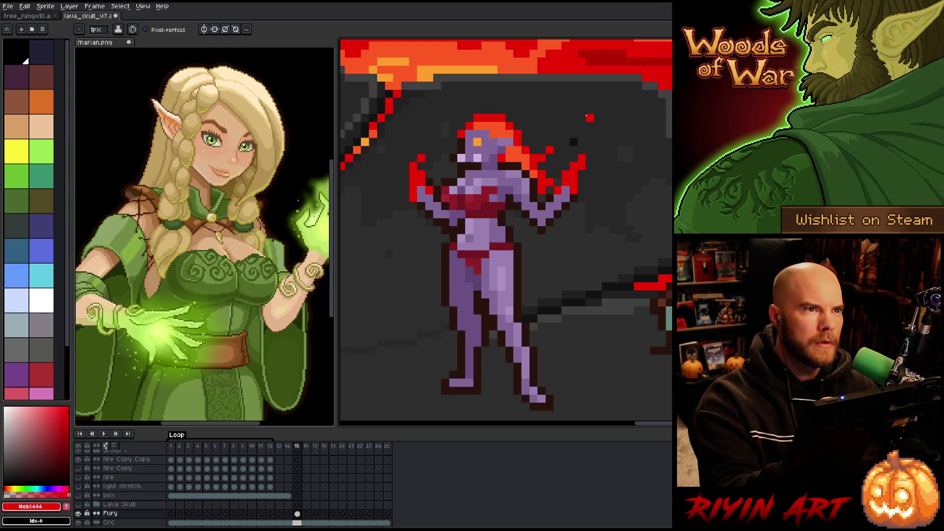
pyautogui.press('e')
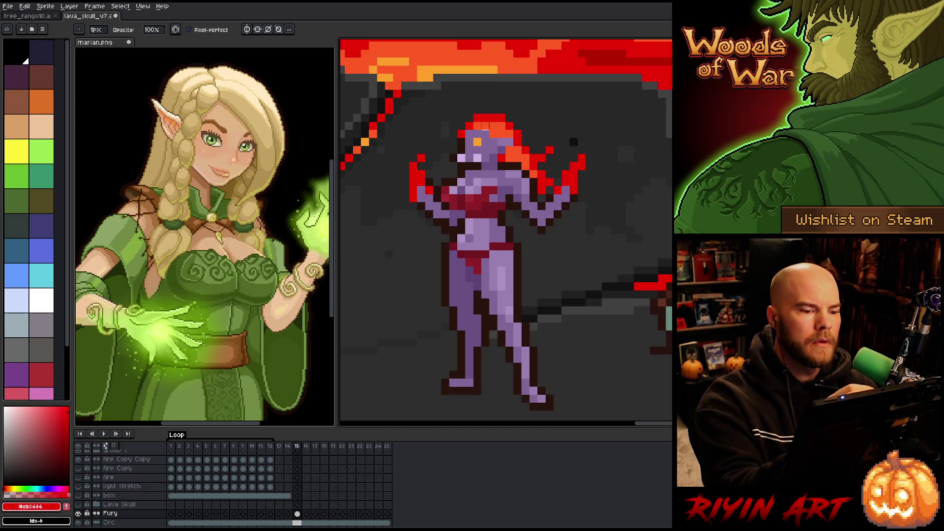
pyautogui.press('b')
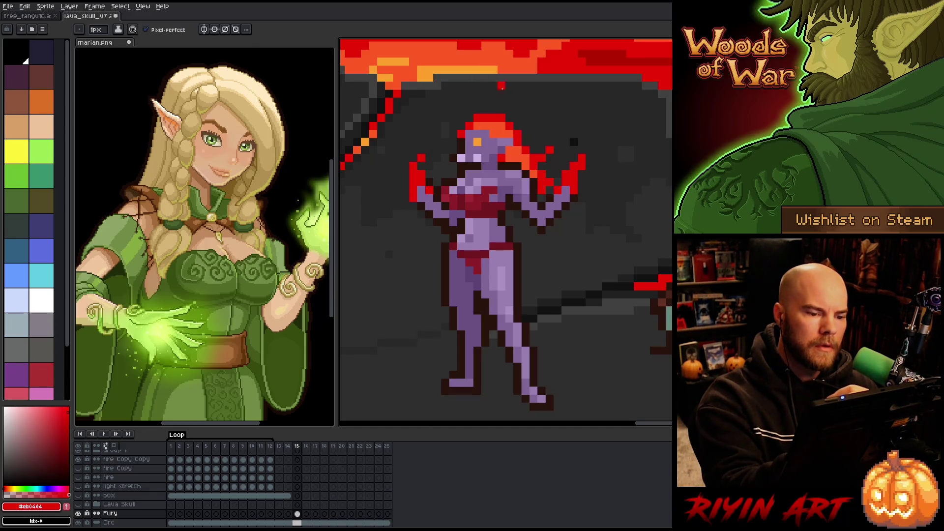
pyautogui.keyDown('alt'); pyautogui.click(494, 71); pyautogui.keyUp('alt')
pyautogui.keyDown('alt'); pyautogui.click(472, 71); pyautogui.keyUp('alt')
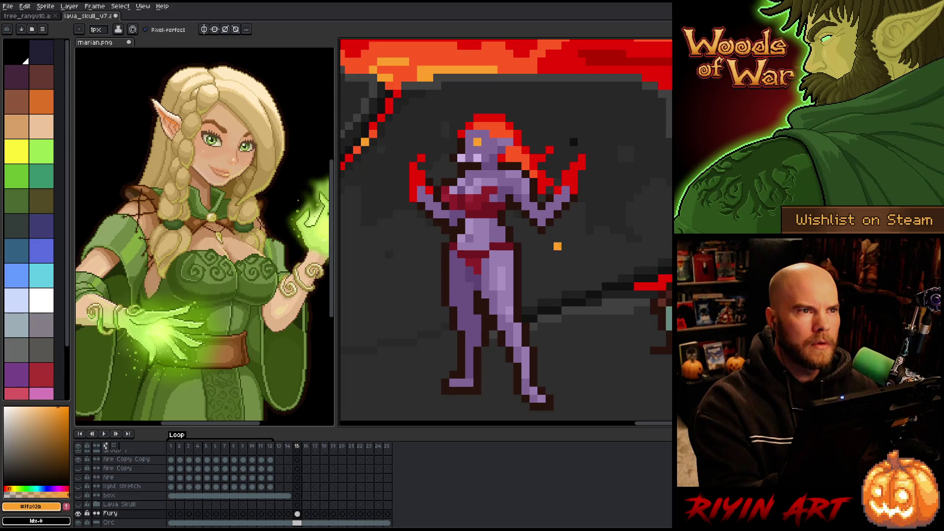
pyautogui.press('e')
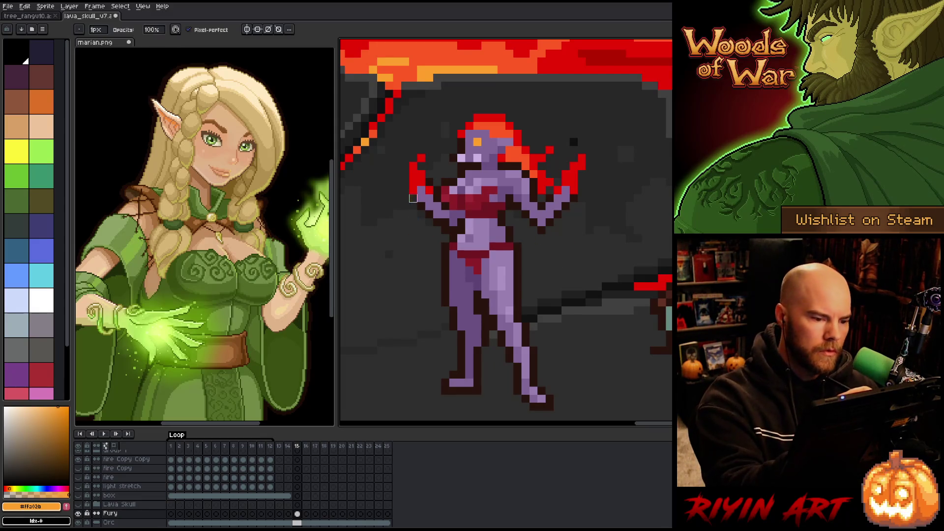
pyautogui.press('b')
pyautogui.keyDown('alt'); pyautogui.click(614, 196); pyautogui.keyUp('alt')
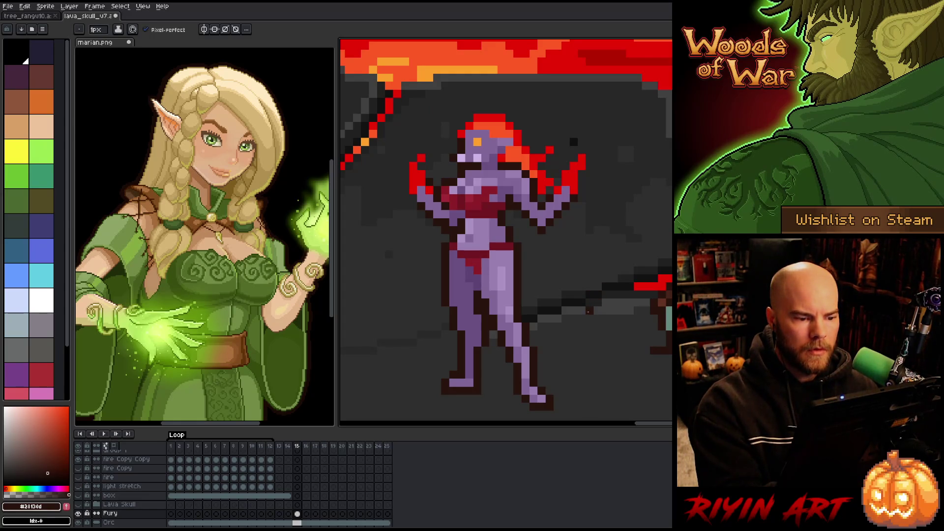
# Save the sprite and zoom in and out to review the figure in the lava cave.
pyautogui.hotkey('ctrl', 's')
pyautogui.scroll(-4, 451, 320)
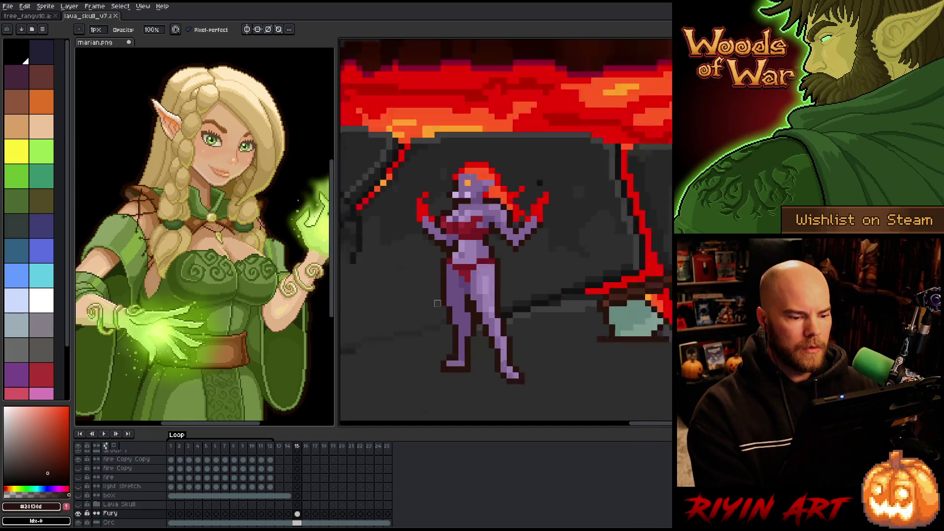
pyautogui.scroll(1, 452, 320)
pyautogui.moveTo(452, 320); pyautogui.dragTo(535, 330)
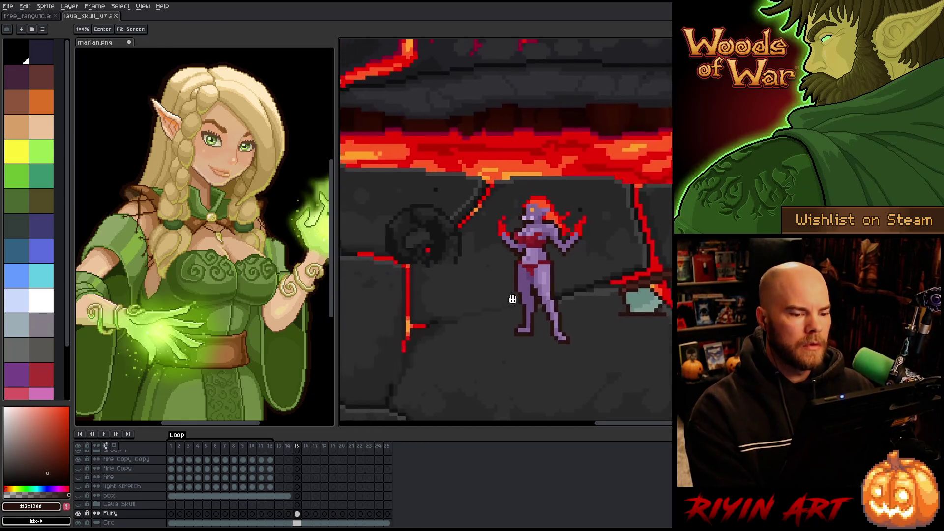
pyautogui.scroll(1, 548, 305)
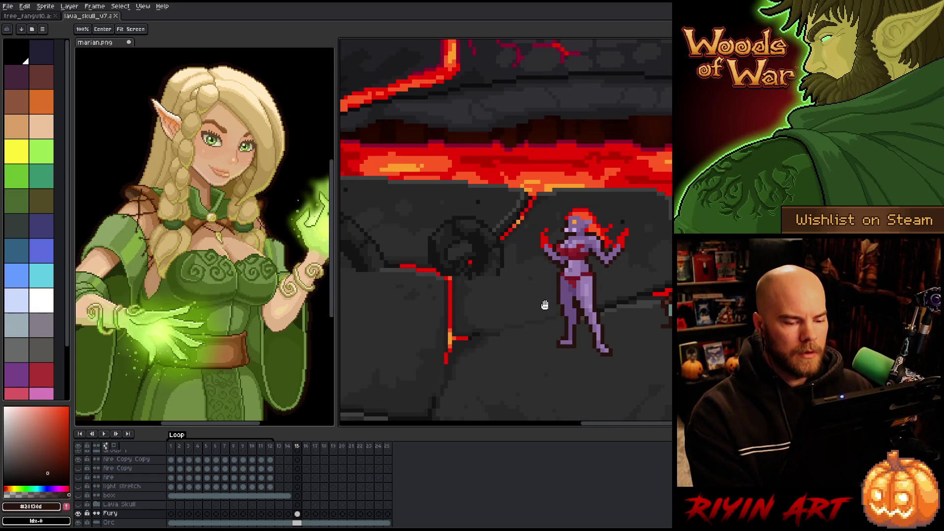
pyautogui.moveTo(529, 317); pyautogui.dragTo(474, 337)
pyautogui.scroll(2, 465, 327)
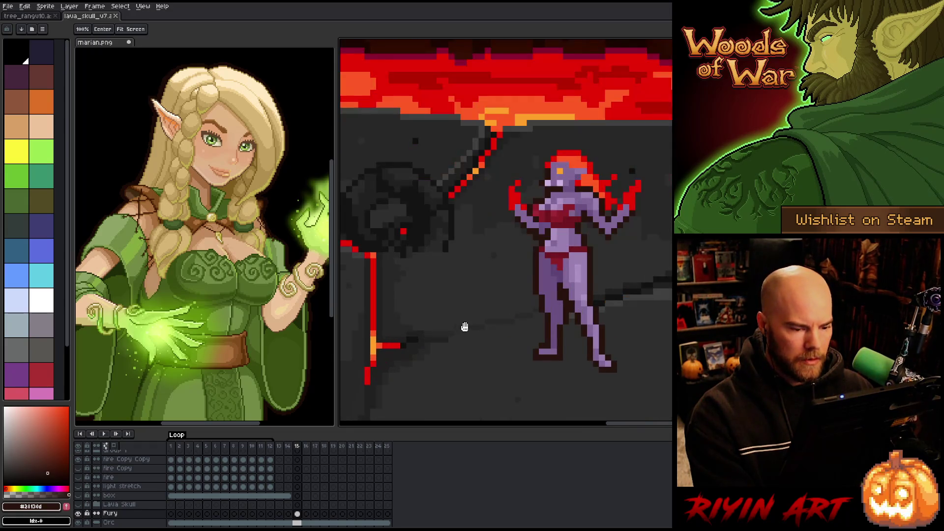
pyautogui.scroll(-3, 474, 319)
pyautogui.scroll(1, 525, 297)
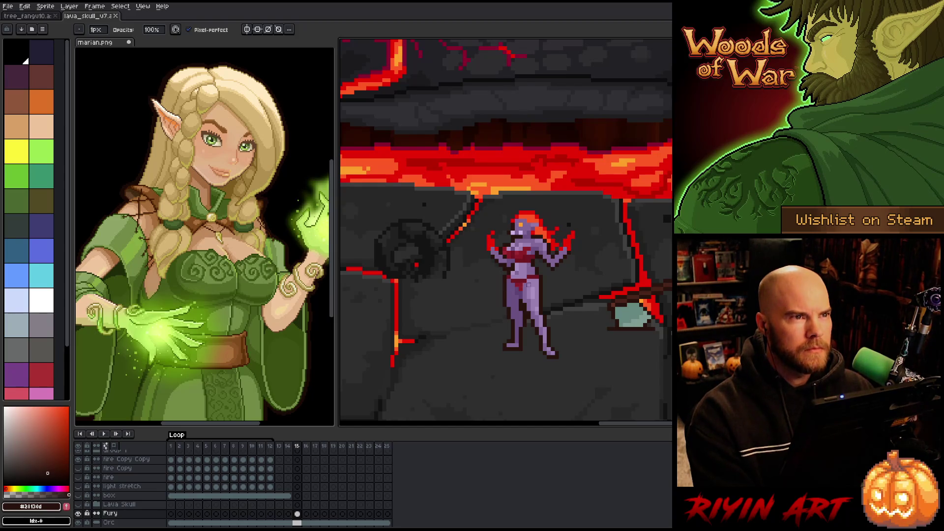
pyautogui.scroll(2, 549, 278)
pyautogui.scroll(-1, 554, 276)
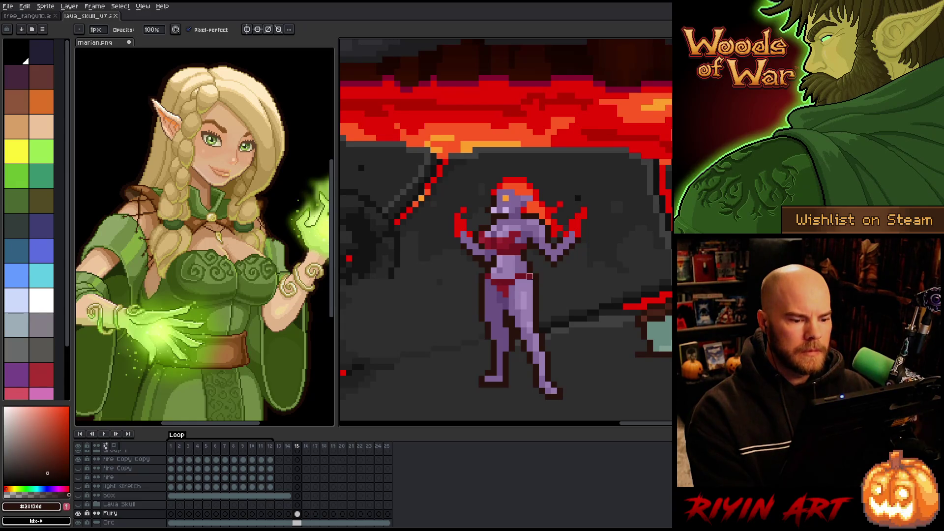
pyautogui.scroll(-1, 472, 300)
pyautogui.scroll(1, 463, 290)
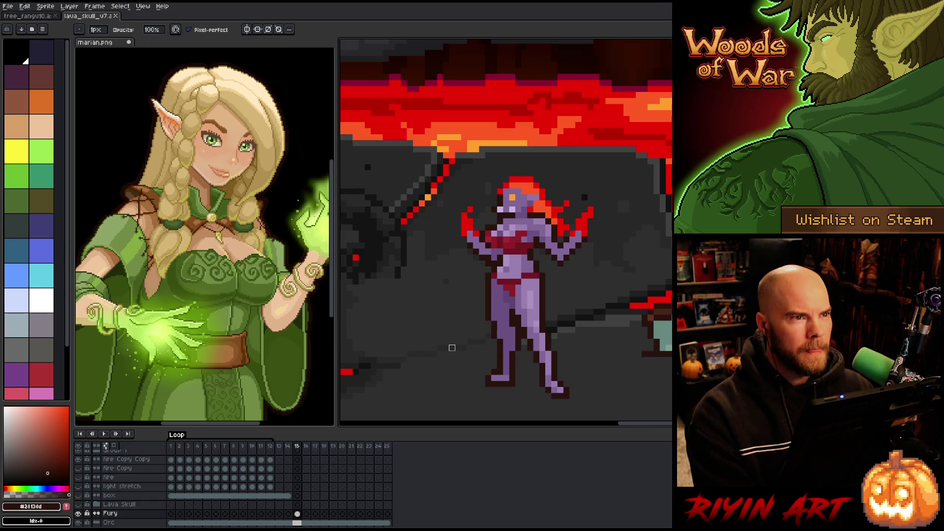
# Pan to recentre on the figure and select the Fury layer's frame 15 cel.
pyautogui.press('space')
pyautogui.moveTo(478, 312); pyautogui.dragTo(456, 303)
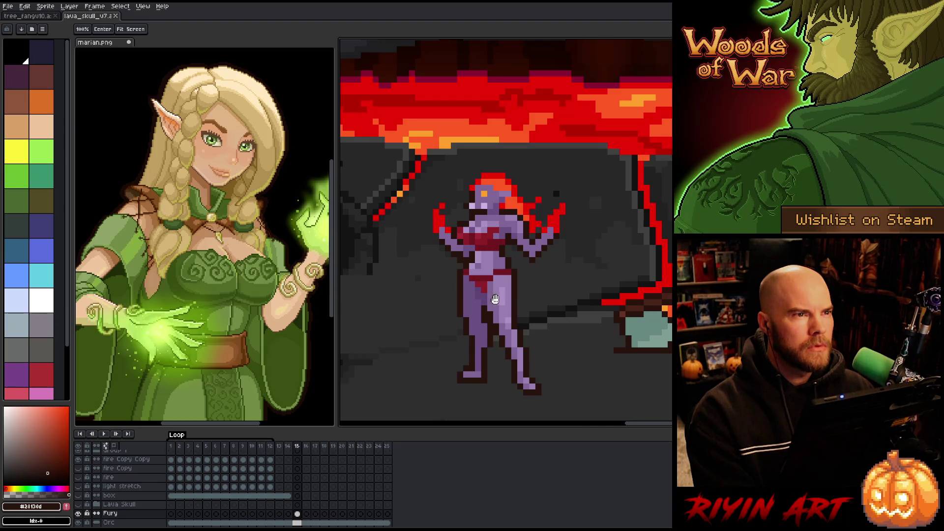
pyautogui.moveTo(495, 299); pyautogui.dragTo(484, 286)
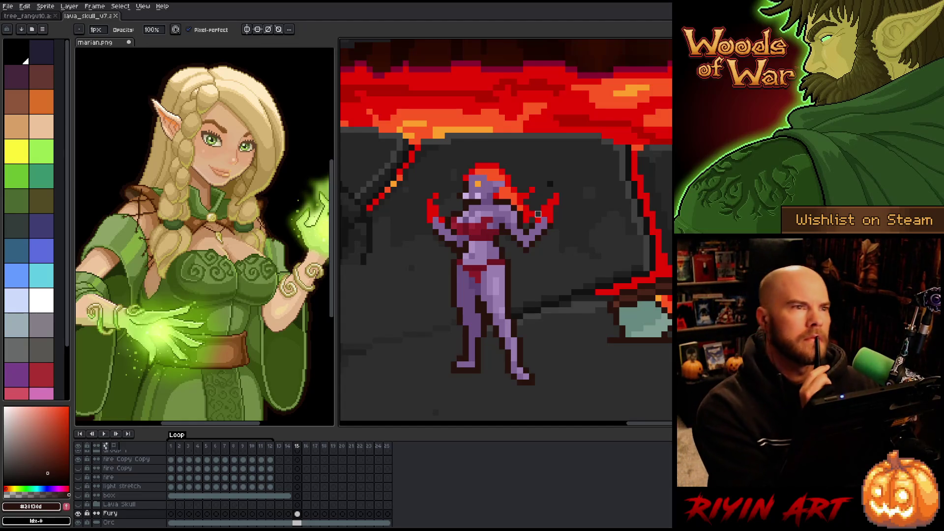
pyautogui.scroll(-3, 538, 215)
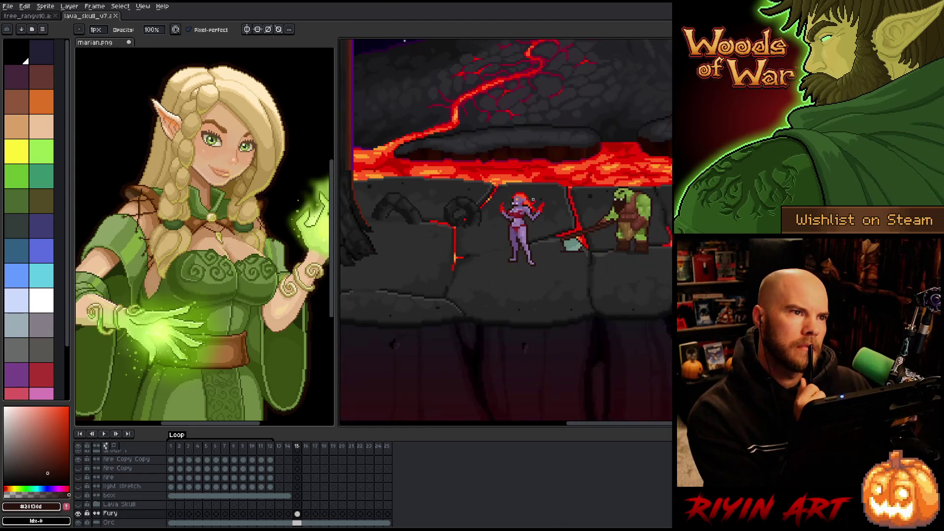
pyautogui.scroll(2, 534, 200)
pyautogui.scroll(1, 533, 200)
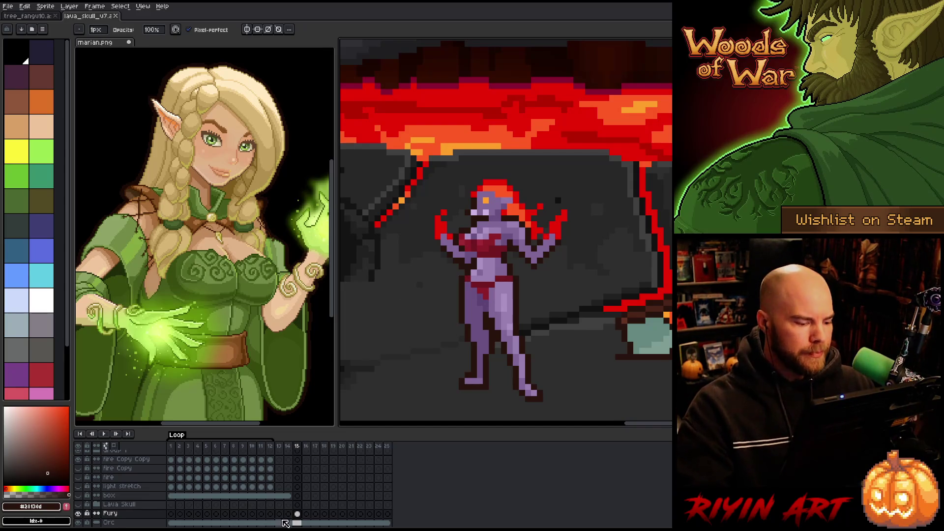
pyautogui.click(298, 513)
# Create frame 16 on the Fury layer and paste the figure from frame 15 into position.
pyautogui.click(306, 513)
pyautogui.hotkey('ctrl', 'v')
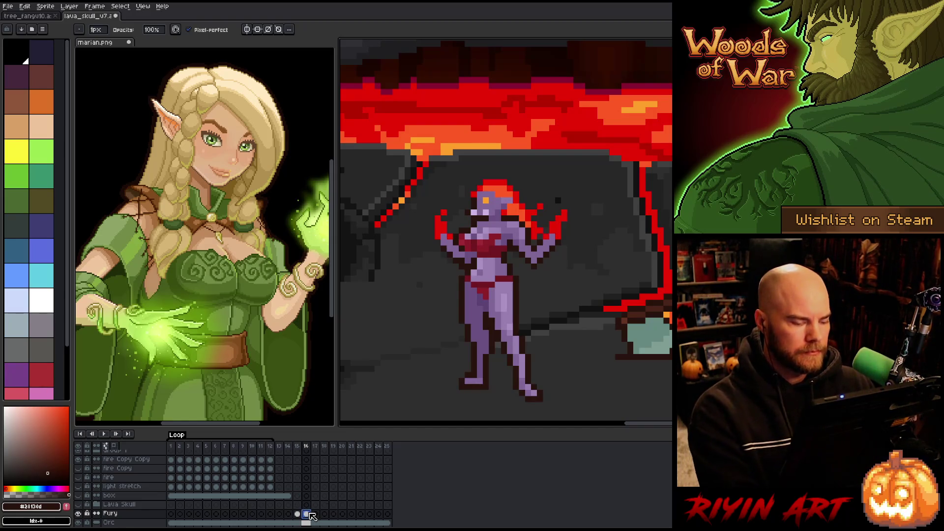
pyautogui.moveTo(450, 271)
pyautogui.mouseDown()
pyautogui.moveTo(542, 261)
pyautogui.moveTo(509, 266)
pyautogui.moveTo(522, 266)
pyautogui.mouseUp()
pyautogui.press('v')
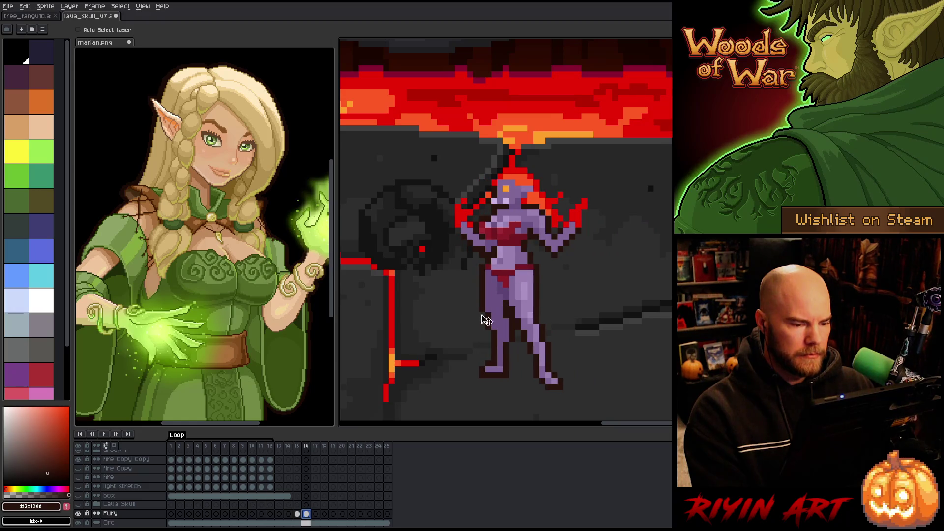
pyautogui.press('m')
pyautogui.moveTo(405, 124)
pyautogui.mouseDown()
pyautogui.moveTo(501, 248)
pyautogui.moveTo(640, 398)
pyautogui.mouseUp()
pyautogui.hotkey('ctrl', 'x')
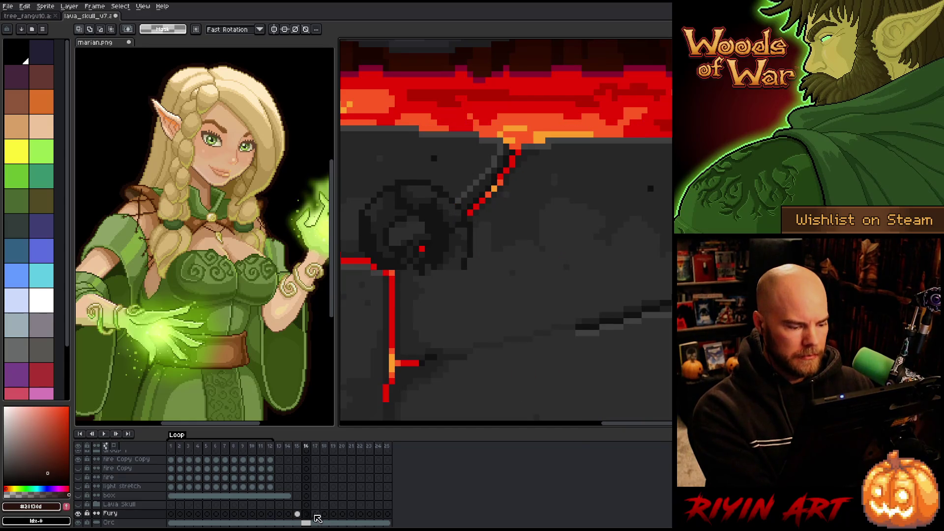
pyautogui.click(297, 514)
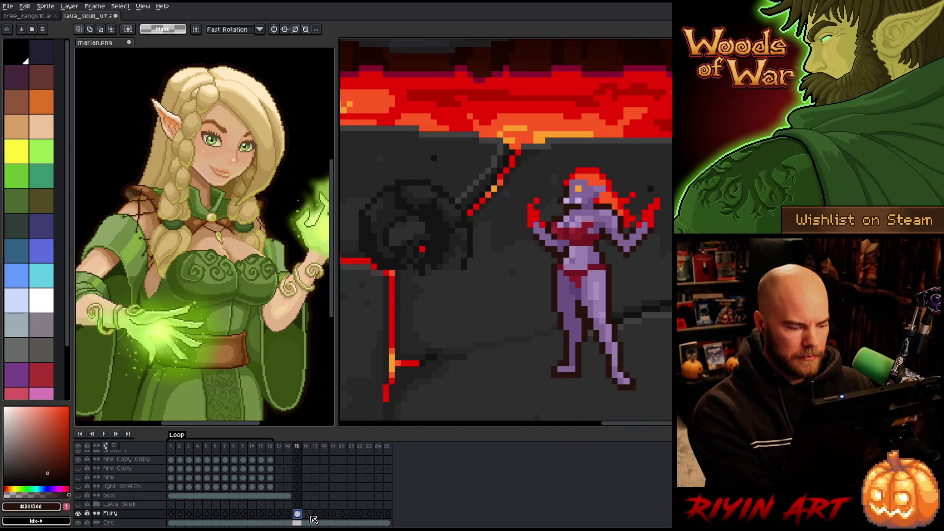
pyautogui.click(306, 514)
pyautogui.hotkey('ctrl', 'v')
pyautogui.moveTo(487, 339); pyautogui.dragTo(430, 337)
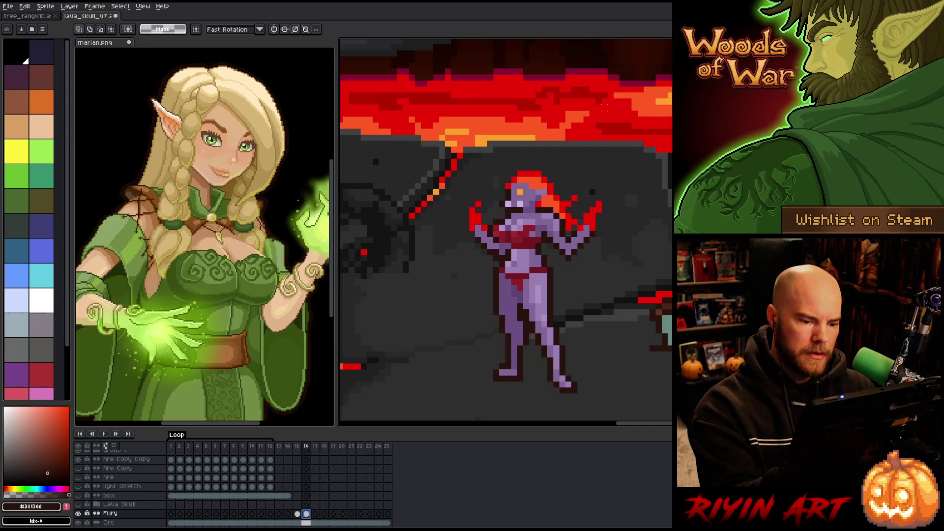
# Sample the purple skin colour and extend the left arm outward.
pyautogui.press('i')
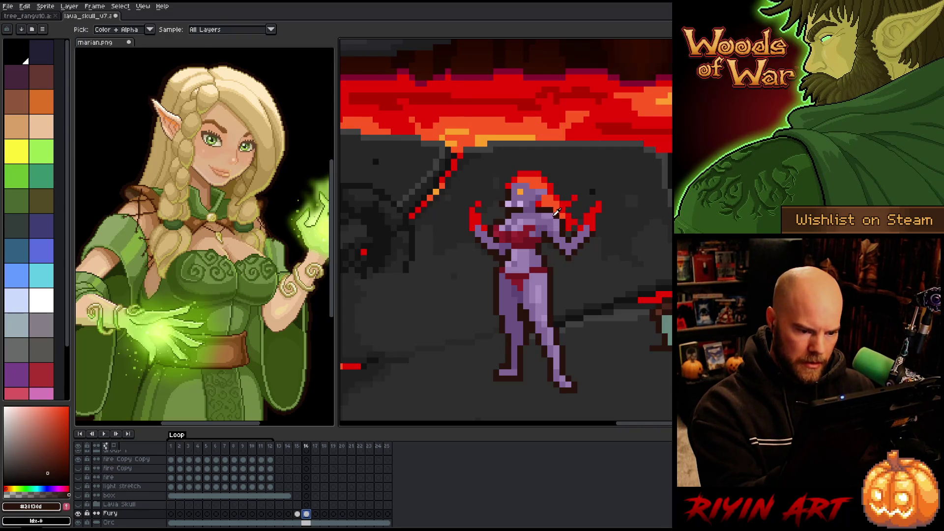
pyautogui.keyDown('alt'); pyautogui.click(557, 213); pyautogui.keyUp('alt')
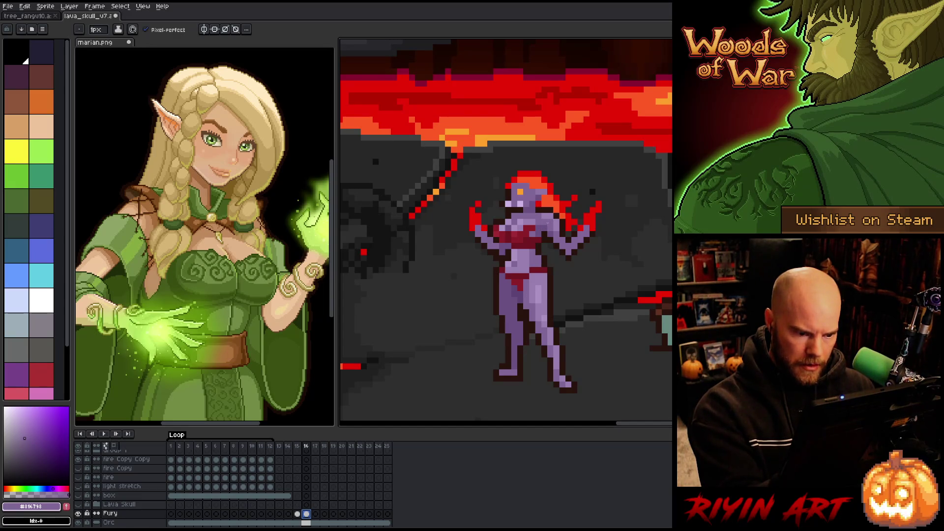
pyautogui.moveTo(527, 234); pyautogui.dragTo(484, 261)
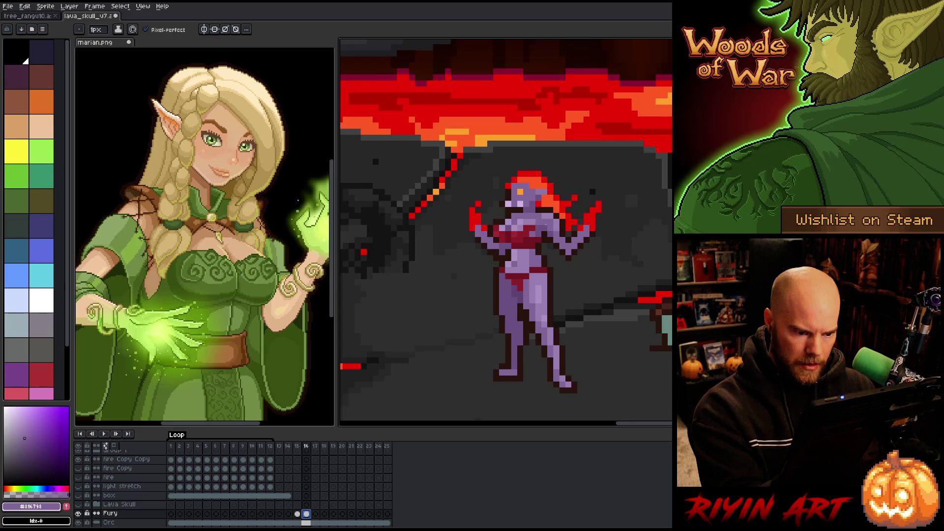
# Repaint the red chest pixels on frame 16 in purple.
pyautogui.click(305, 513)
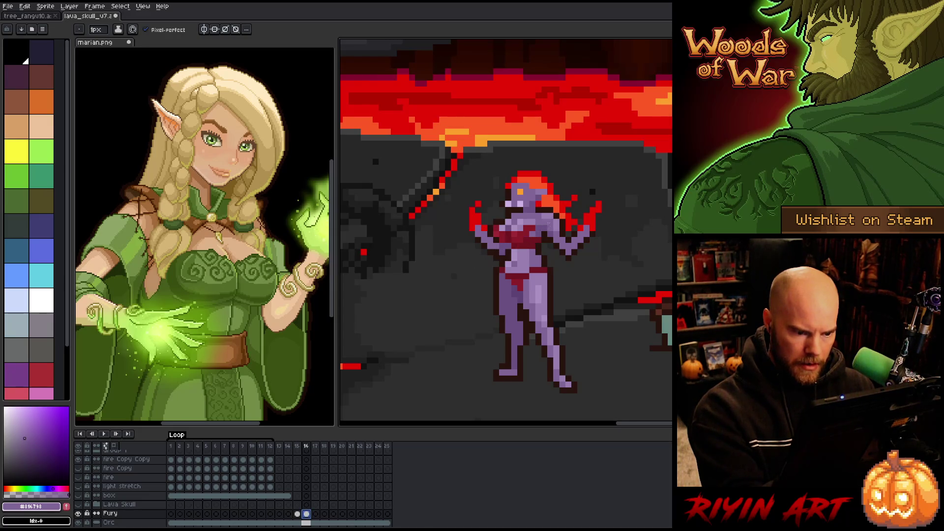
pyautogui.moveTo(502, 228); pyautogui.dragTo(543, 238)
pyautogui.click(484, 251)
pyautogui.click(520, 240)
pyautogui.click(526, 239)
pyautogui.click(508, 246)
pyautogui.click(490, 252)
pyautogui.click(478, 251)
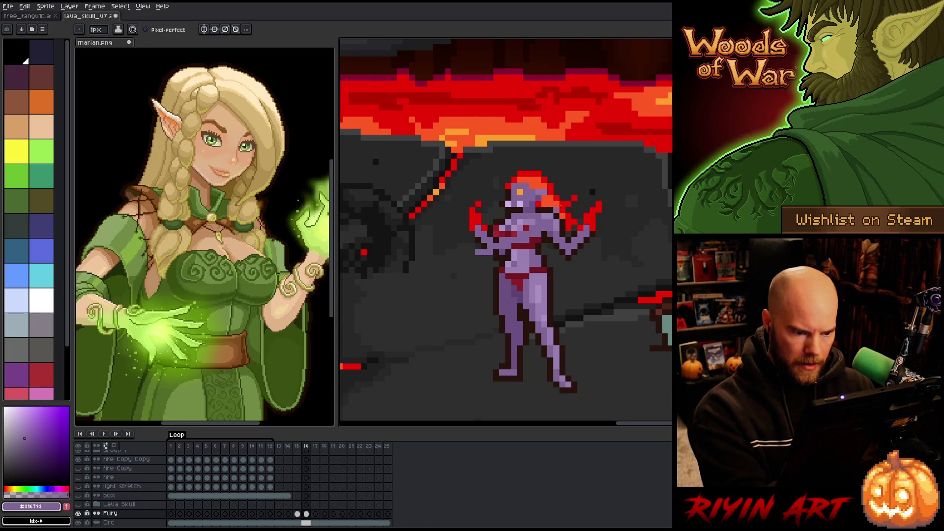
# Reshape the raised arm's lower hand and erase the flame and stray hand pixels.
pyautogui.moveTo(561, 216)
pyautogui.mouseDown()
pyautogui.moveTo(566, 258)
pyautogui.moveTo(556, 251)
pyautogui.mouseUp()
pyautogui.moveTo(592, 221); pyautogui.dragTo(578, 248)
pyautogui.hotkey('ctrl', 'z')
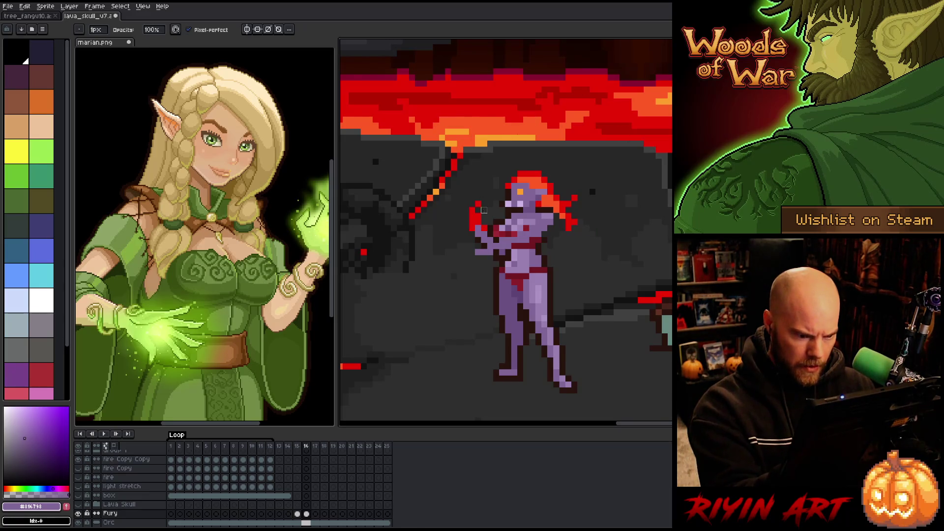
pyautogui.moveTo(484, 234)
pyautogui.mouseDown()
pyautogui.moveTo(484, 211)
pyautogui.moveTo(472, 210)
pyautogui.moveTo(475, 238)
pyautogui.mouseUp()
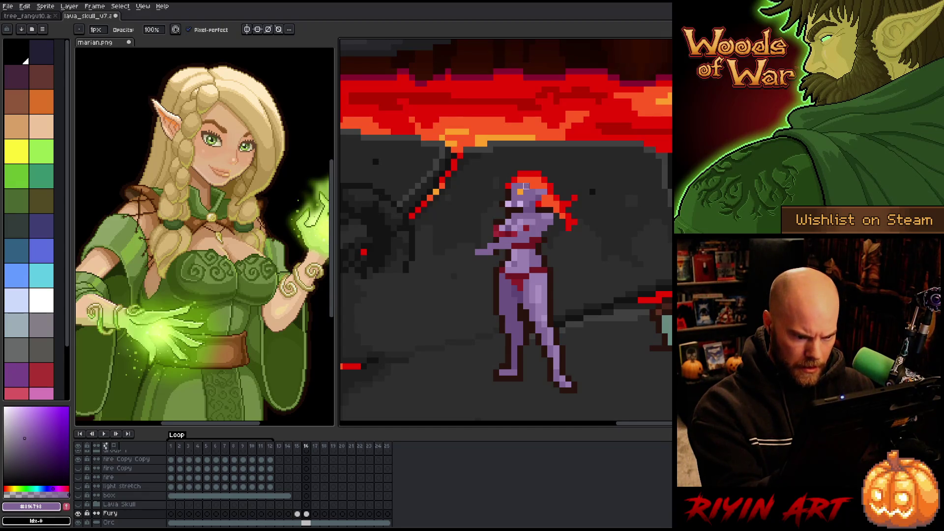
# Draw the arm stretching left from the shoulder in purple, trimming pixels at its tip.
pyautogui.keyDown('alt'); pyautogui.click(544, 235); pyautogui.keyUp('alt')
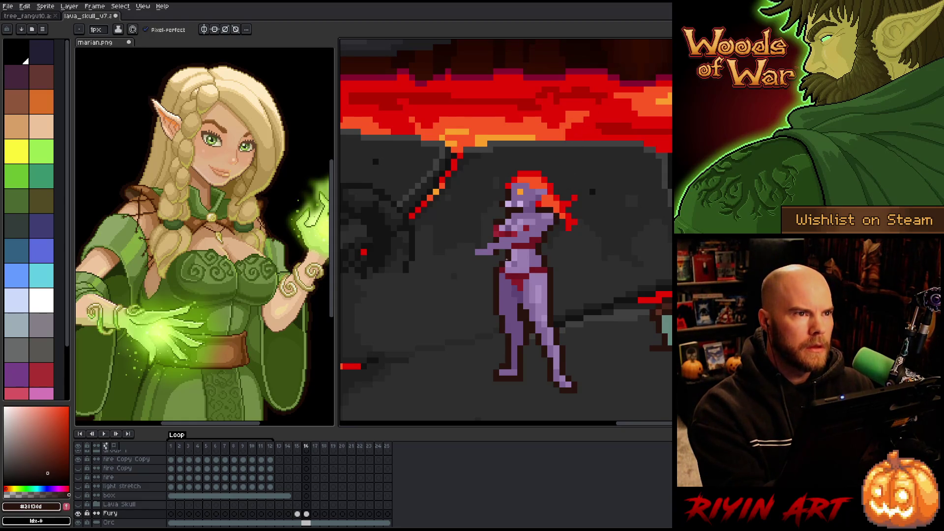
pyautogui.keyDown('alt'); pyautogui.click(489, 257); pyautogui.keyUp('alt')
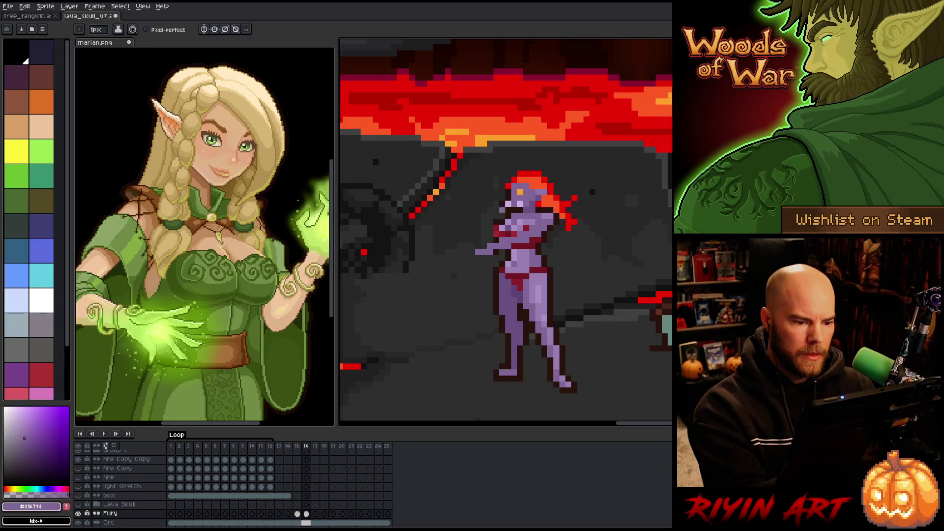
pyautogui.moveTo(497, 218)
pyautogui.mouseDown()
pyautogui.moveTo(433, 241)
pyautogui.moveTo(441, 239)
pyautogui.mouseUp()
pyautogui.hotkey('ctrl', 'z')
pyautogui.press('e')
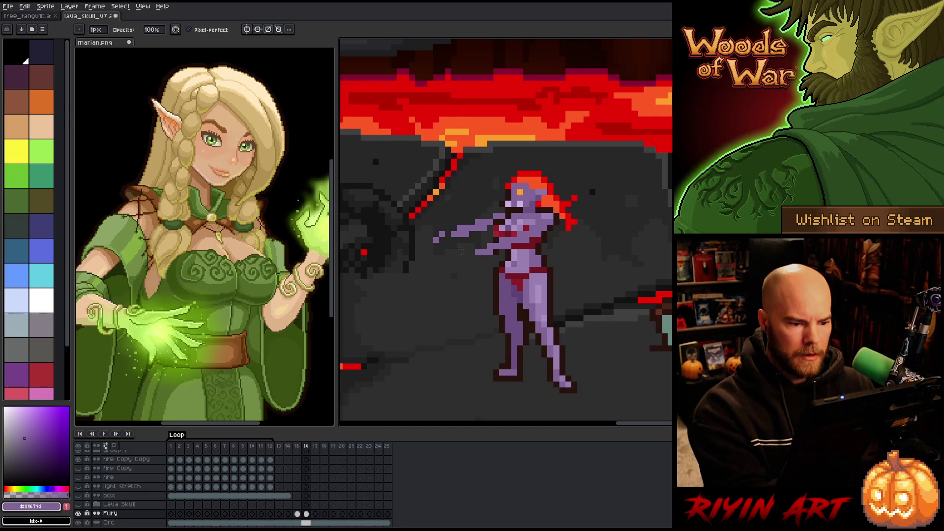
pyautogui.click(436, 240)
pyautogui.click(441, 234)
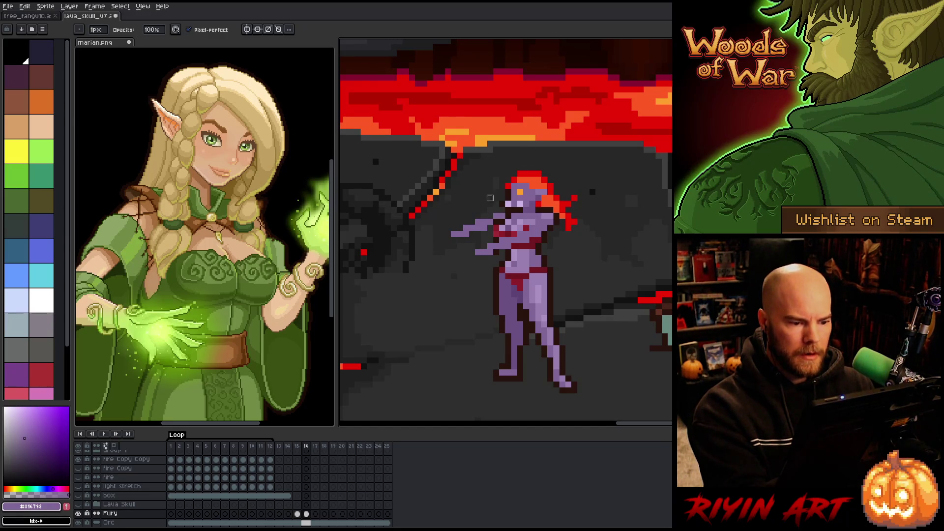
pyautogui.press('i')
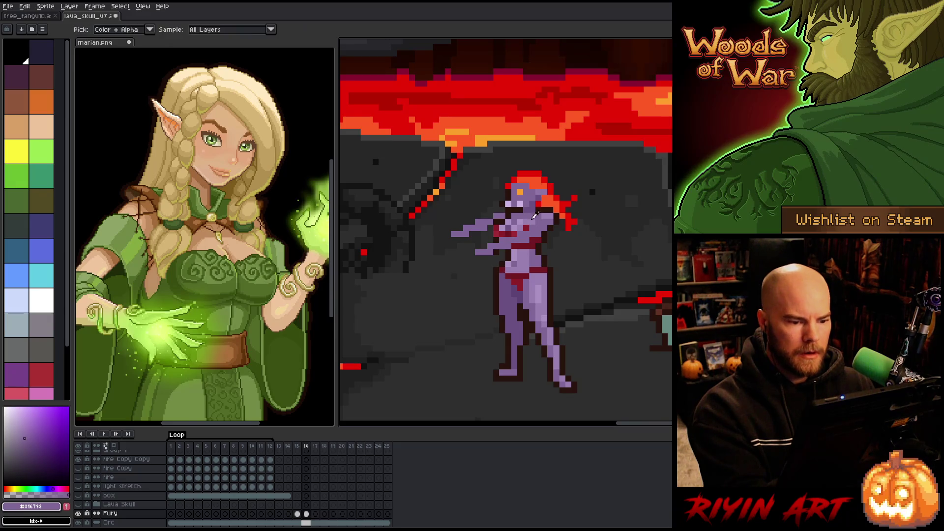
pyautogui.click(504, 233)
pyautogui.press('b')
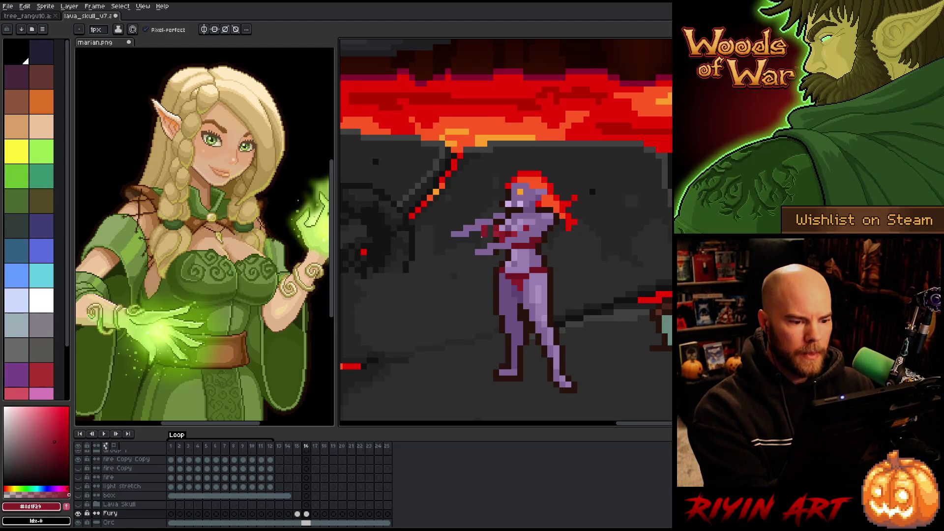
# Enlarge the outstretched hand into a bigger, blocky purple fist.
pyautogui.press('e')
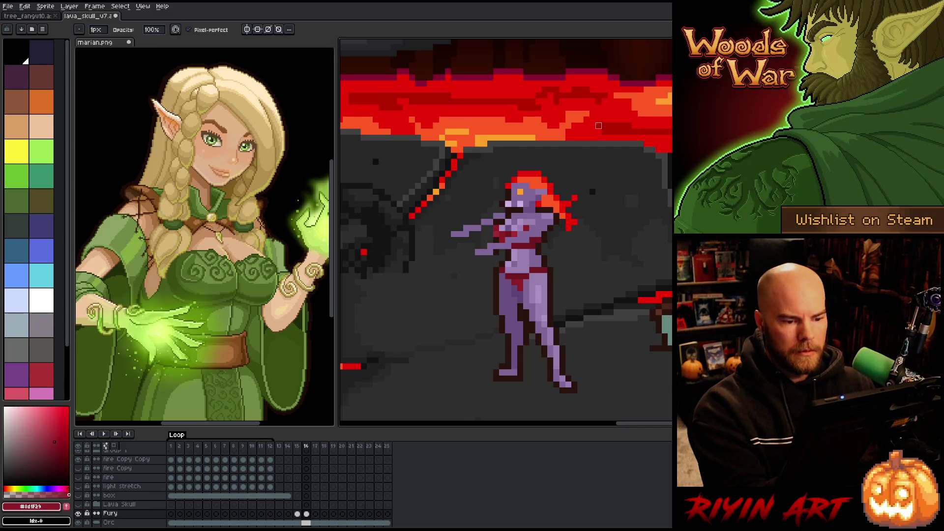
pyautogui.press('b')
pyautogui.keyDown('alt'); pyautogui.click(513, 210); pyautogui.keyUp('alt')
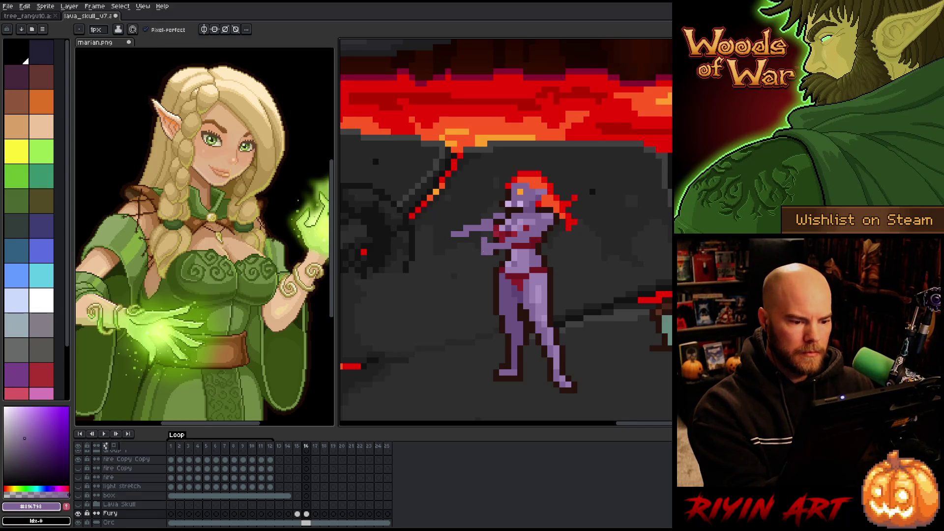
pyautogui.moveTo(459, 245); pyautogui.dragTo(448, 233)
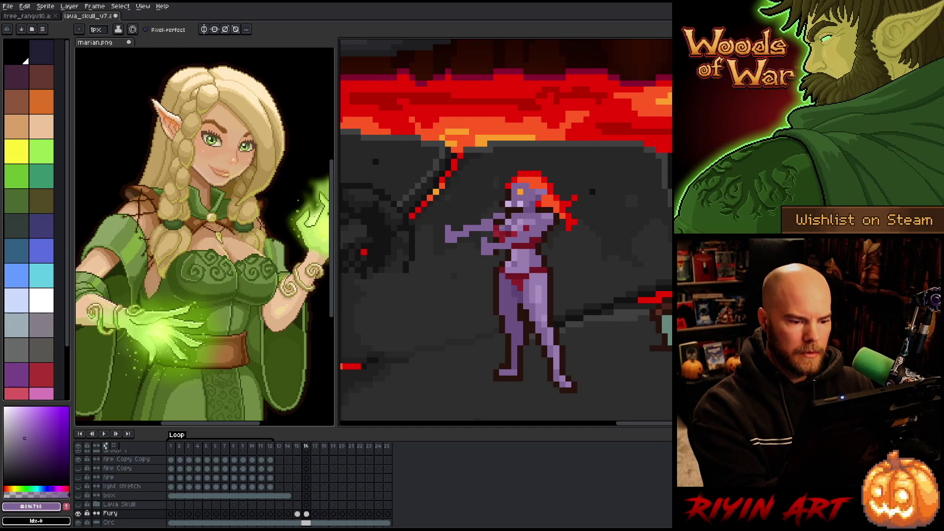
# Shade the arm by alternating light, mid and dark purples plus the dark outline colour.
pyautogui.keyDown('alt'); pyautogui.click(507, 221); pyautogui.keyUp('alt')
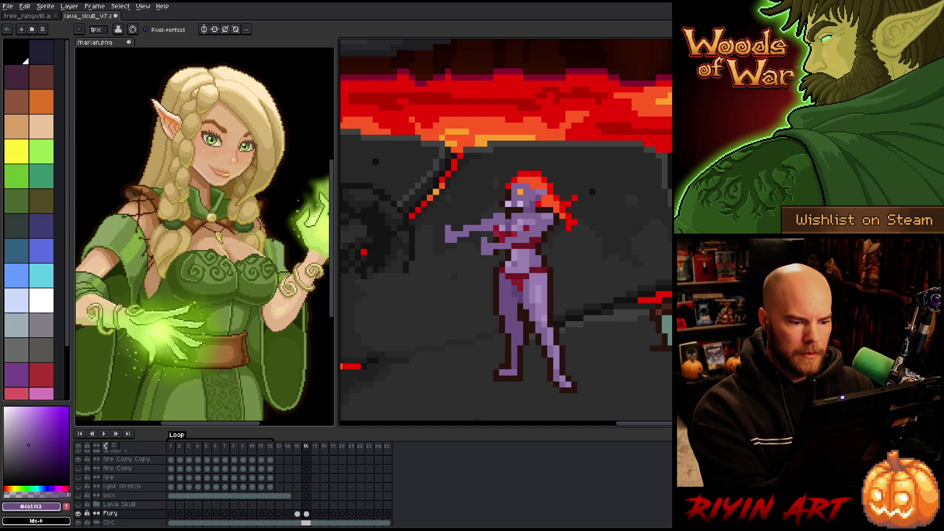
pyautogui.keyDown('alt'); pyautogui.click(506, 220); pyautogui.keyUp('alt')
pyautogui.keyDown('alt'); pyautogui.click(507, 221); pyautogui.keyUp('alt')
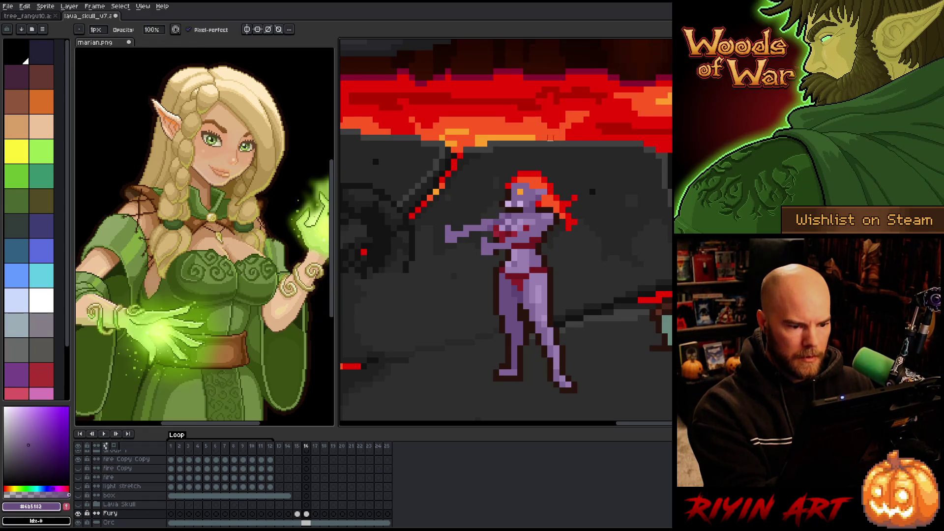
pyautogui.keyDown('alt'); pyautogui.click(496, 216); pyautogui.keyUp('alt')
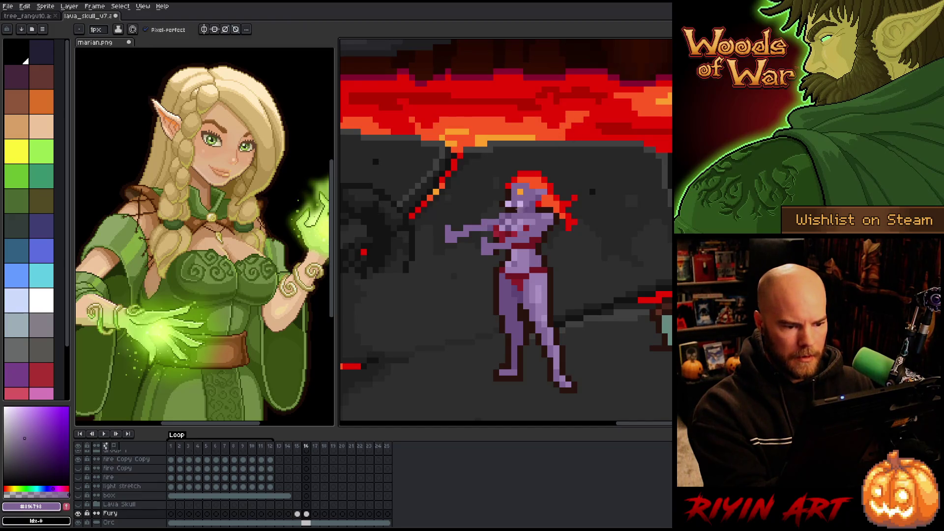
pyautogui.keyDown('alt'); pyautogui.click(518, 196); pyautogui.keyUp('alt')
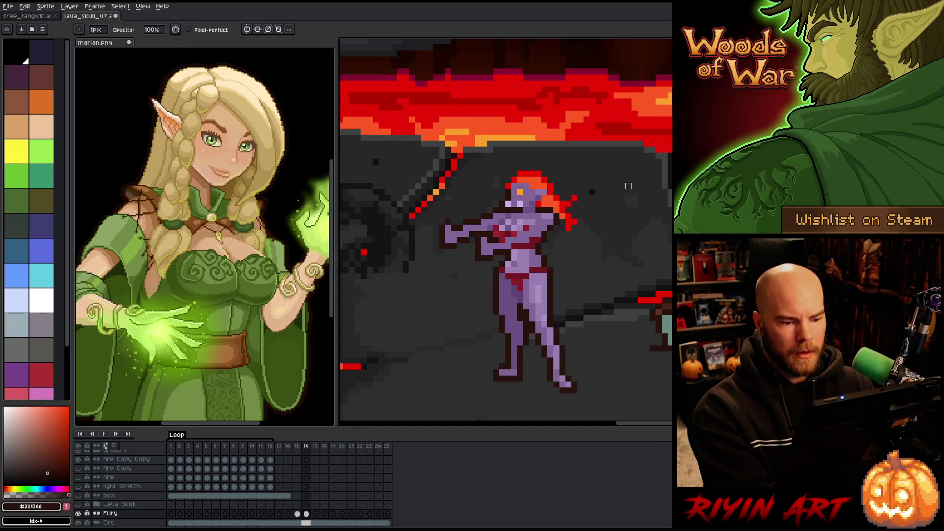
pyautogui.keyDown('alt'); pyautogui.click(538, 288); pyautogui.keyUp('alt')
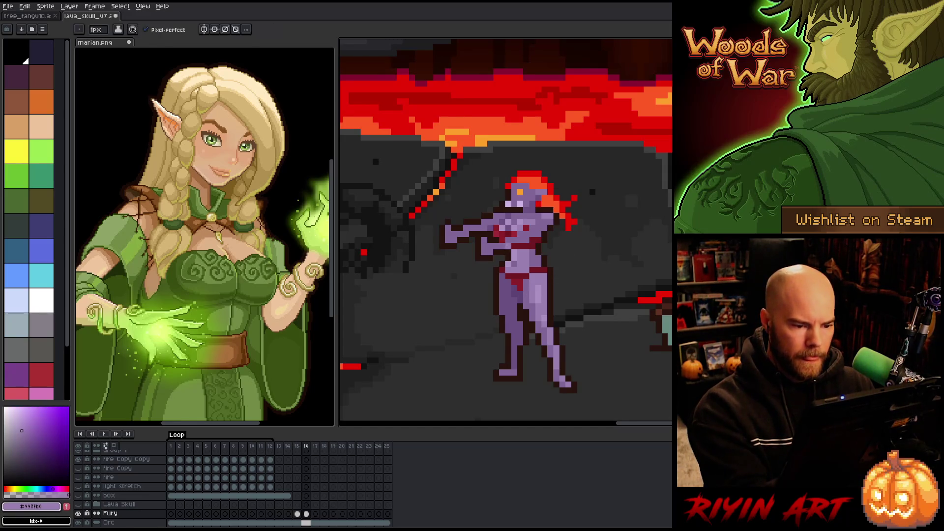
pyautogui.keyDown('alt'); pyautogui.click(519, 239); pyautogui.keyUp('alt')
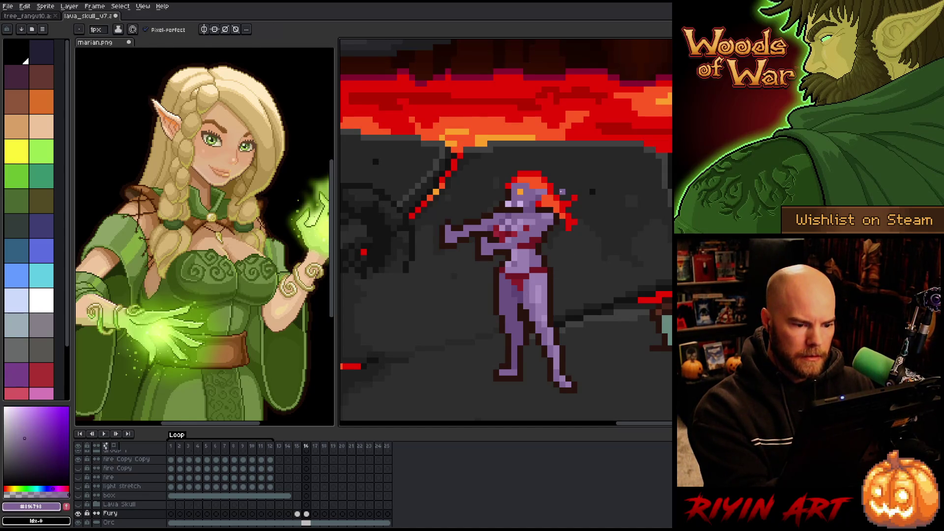
pyautogui.keyDown('alt'); pyautogui.click(520, 216); pyautogui.keyUp('alt')
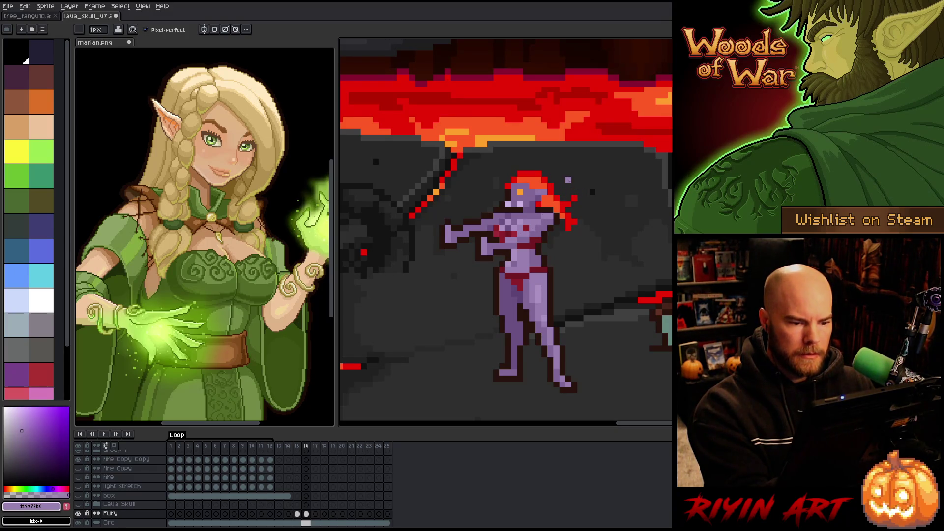
pyautogui.keyDown('alt'); pyautogui.click(562, 195); pyautogui.keyUp('alt')
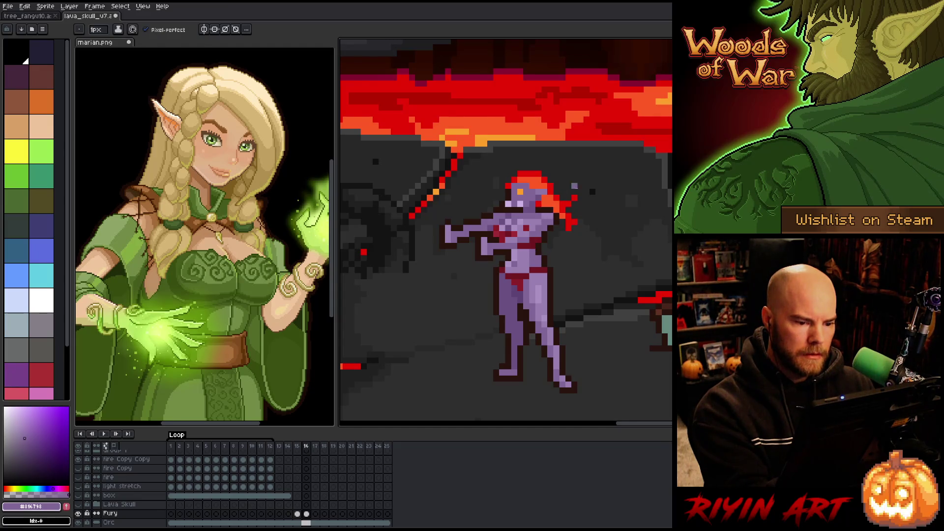
pyautogui.moveTo(588, 242); pyautogui.dragTo(578, 259)
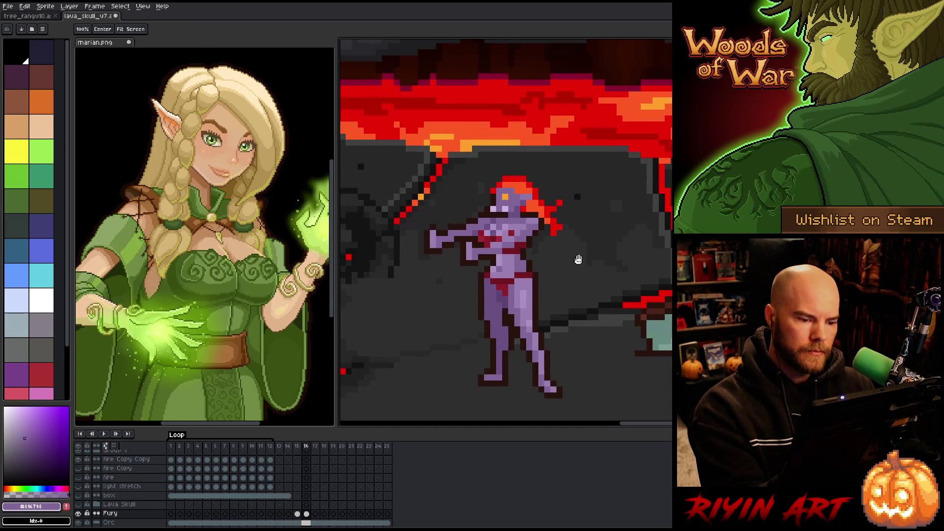
# Shift the selected area around the demon's leg, then sample the dark outline and purple skin colours.
pyautogui.press('b')
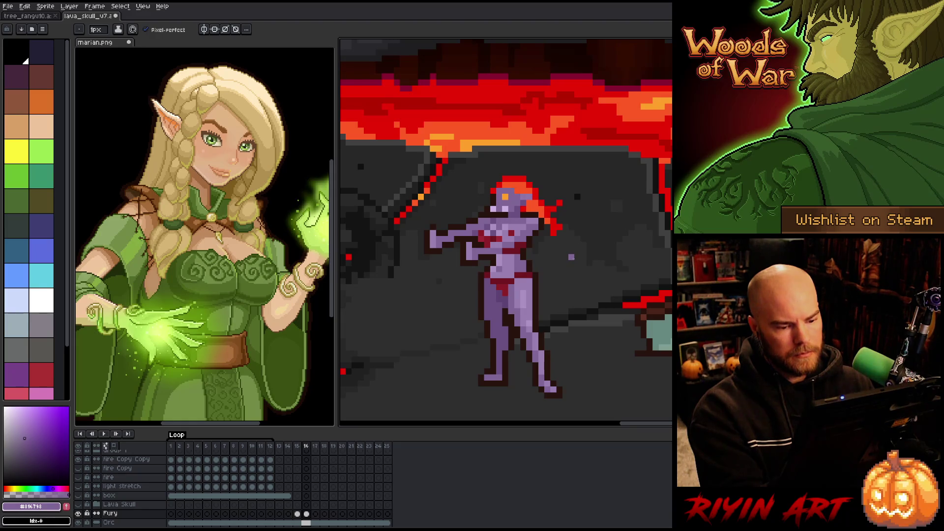
pyautogui.press('q')
pyautogui.moveTo(571, 402)
pyautogui.mouseDown()
pyautogui.moveTo(568, 364)
pyautogui.moveTo(545, 335)
pyautogui.moveTo(528, 336)
pyautogui.moveTo(521, 388)
pyautogui.moveTo(541, 400)
pyautogui.moveTo(544, 372)
pyautogui.mouseUp()
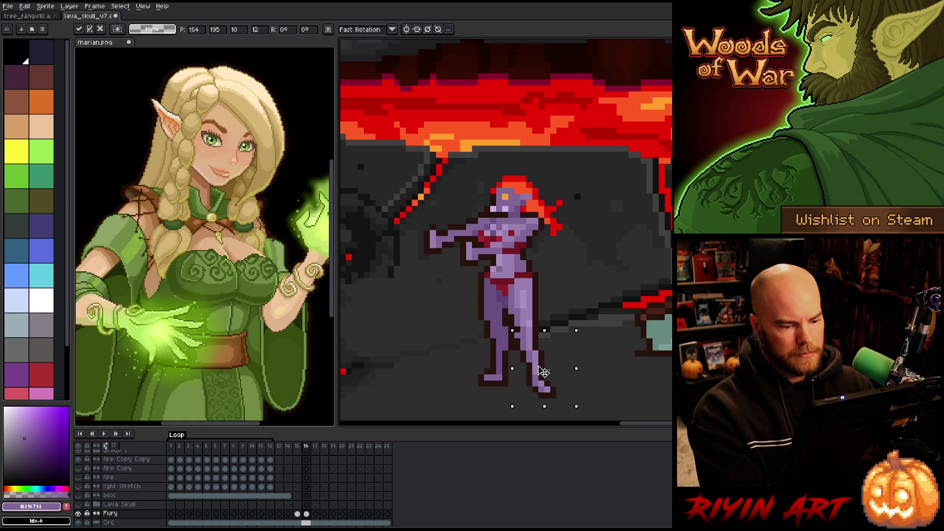
pyautogui.press('Return')
pyautogui.keyDown('alt'); pyautogui.click(521, 327); pyautogui.keyUp('alt')
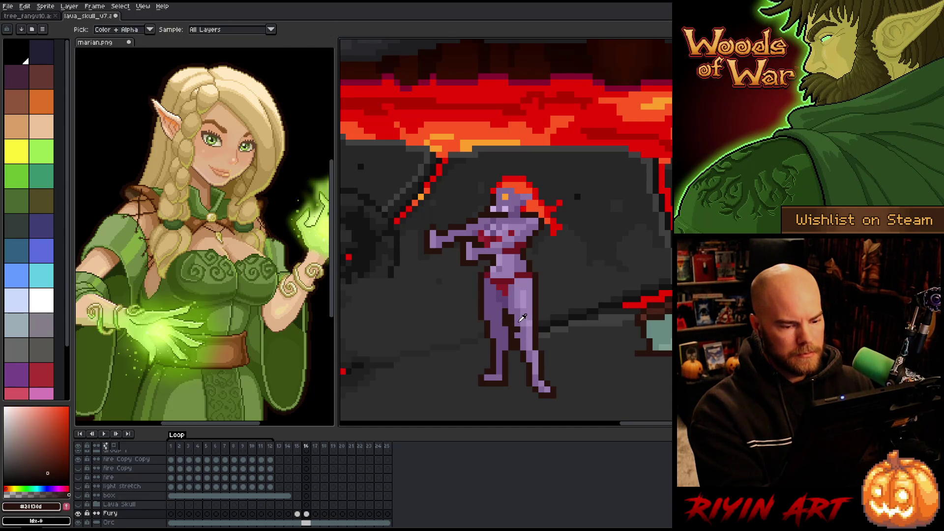
pyautogui.keyDown('alt'); pyautogui.click(535, 292); pyautogui.keyUp('alt')
# Flip the demon's lower leg horizontally and move it to the left.
pyautogui.press('q')
pyautogui.moveTo(544, 350)
pyautogui.mouseDown()
pyautogui.moveTo(565, 388)
pyautogui.moveTo(522, 378)
pyautogui.moveTo(559, 409)
pyautogui.mouseUp()
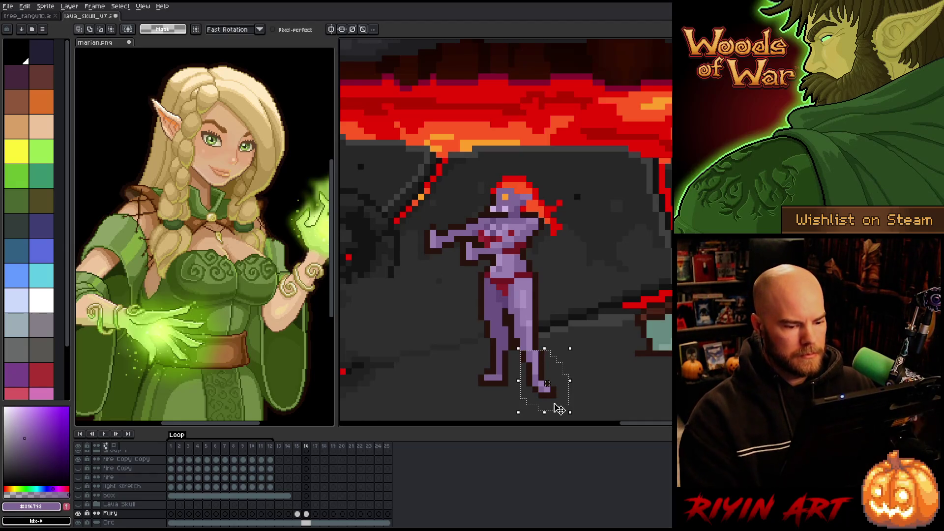
pyautogui.click(24, 7)
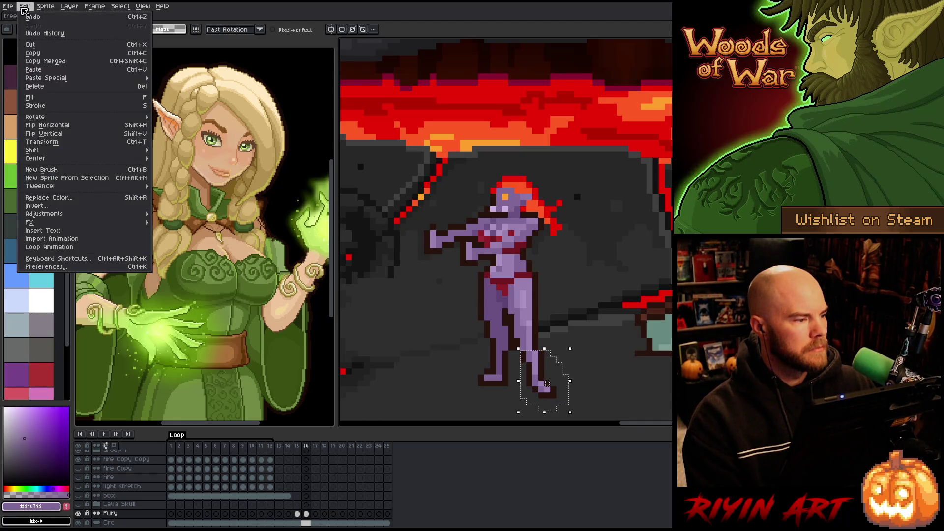
pyautogui.click(47, 125)
pyautogui.moveTo(565, 375); pyautogui.dragTo(527, 371)
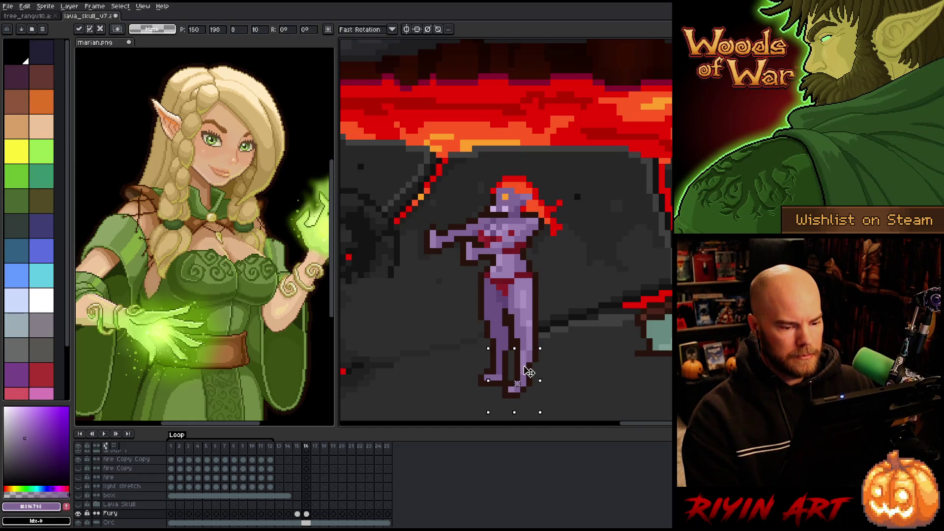
pyautogui.press('Return')
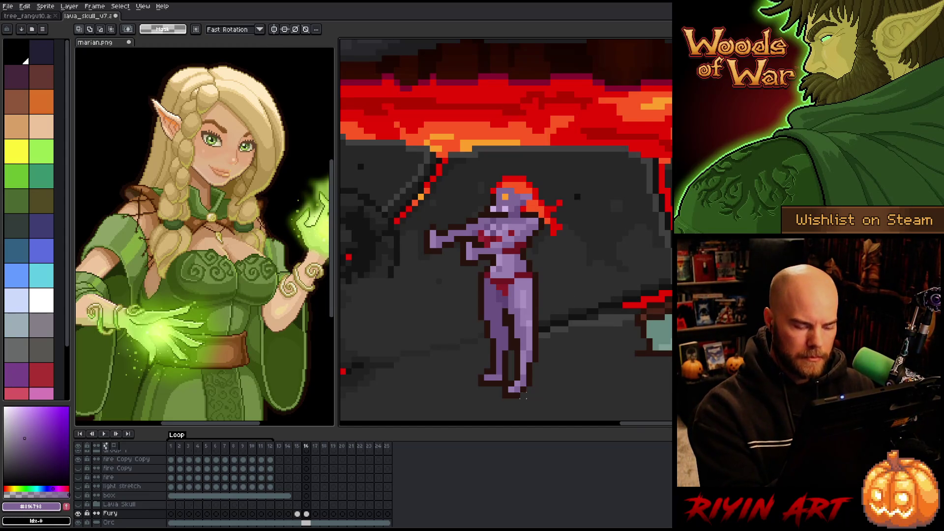
# Select the demon's foot and transform it into a new position.
pyautogui.moveTo(507, 380); pyautogui.dragTo(534, 406)
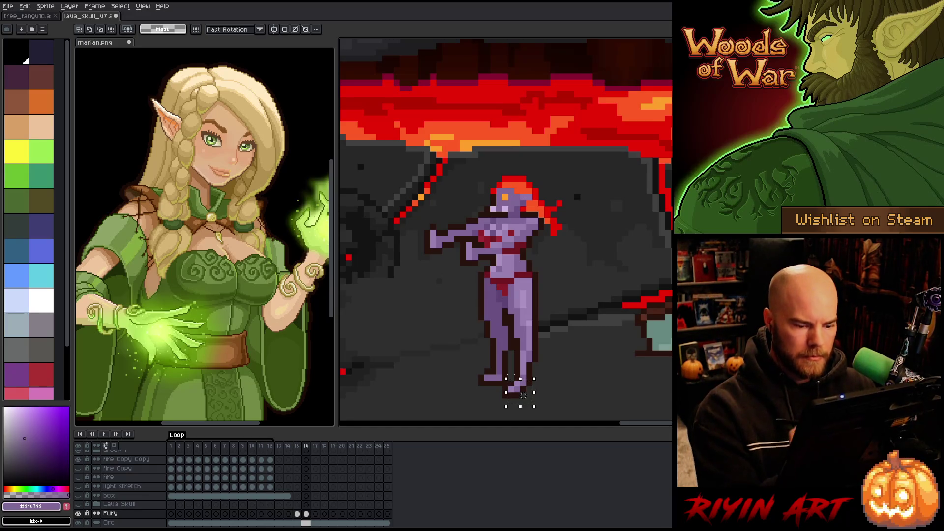
pyautogui.click(513, 407)
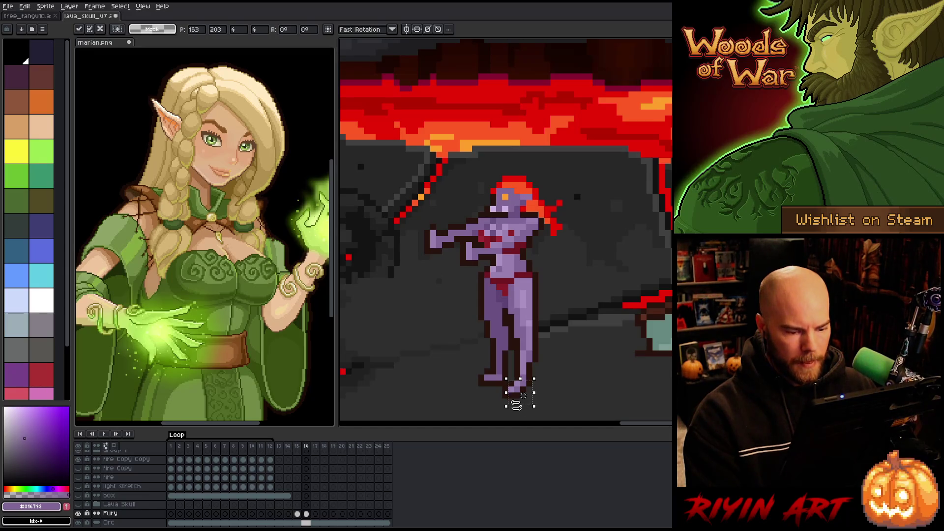
pyautogui.hotkey('ctrl', 'z')
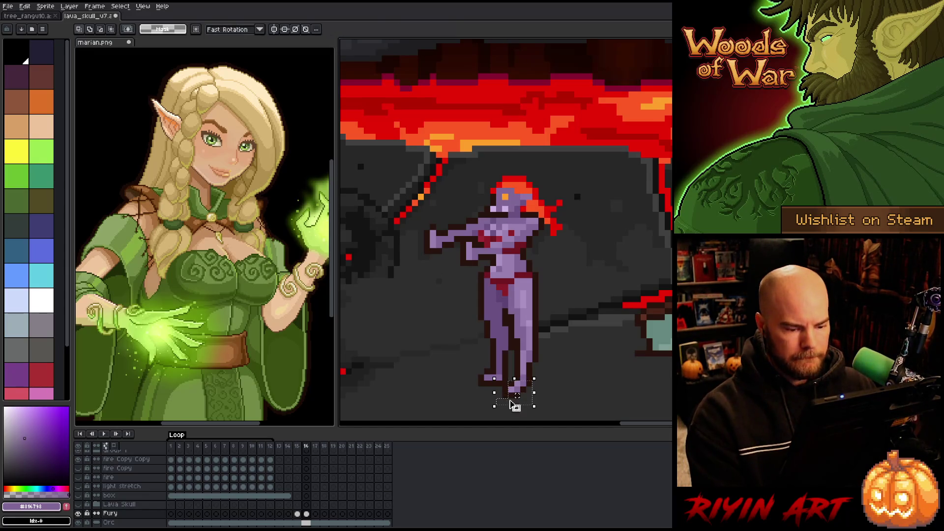
pyautogui.click(506, 406)
pyautogui.hotkey('ctrl', 'd')
# Outline the right edge of the purple leg in dark brown.
pyautogui.press('i')
pyautogui.press('b')
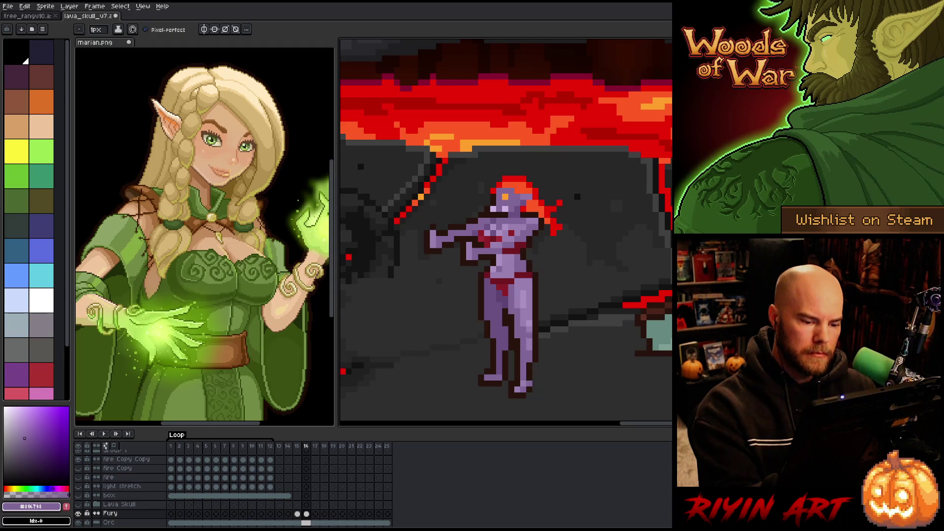
pyautogui.keyDown('alt'); pyautogui.click(535, 359); pyautogui.keyUp('alt')
pyautogui.moveTo(535, 378); pyautogui.dragTo(539, 353)
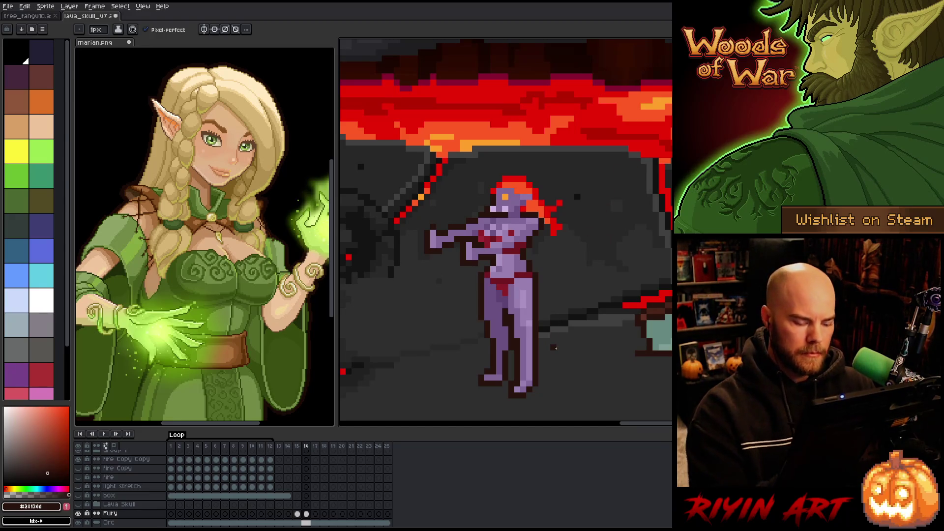
# Move the foot area with the Rectangular Marquee.
pyautogui.press('m')
pyautogui.moveTo(556, 410); pyautogui.dragTo(508, 362)
pyautogui.press('Return')
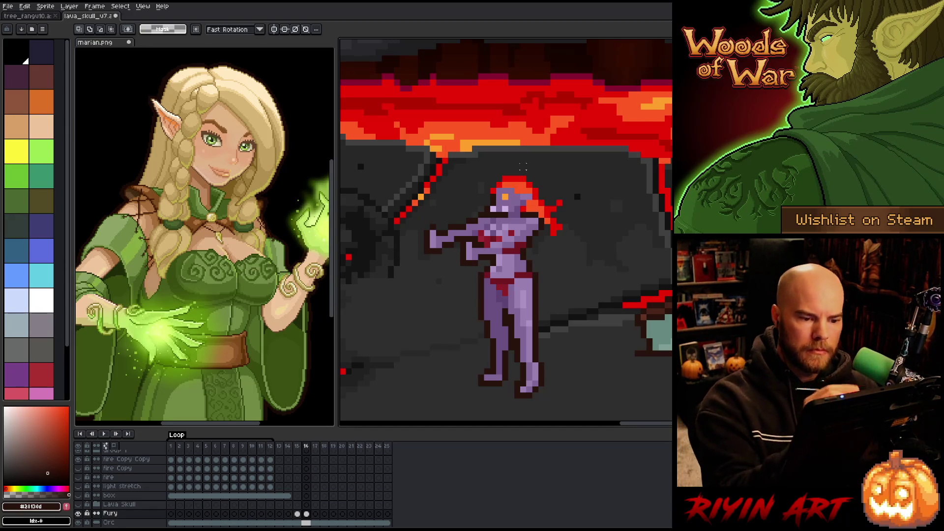
# Erase the stray hair strand right of the head and clean up leftover pixels.
pyautogui.press('b')
pyautogui.keyDown('alt'); pyautogui.click(538, 191); pyautogui.keyUp('alt')
pyautogui.press('e')
pyautogui.moveTo(559, 203)
pyautogui.mouseDown()
pyautogui.moveTo(552, 238)
pyautogui.moveTo(535, 209)
pyautogui.moveTo(580, 184)
pyautogui.mouseUp()
pyautogui.press('b')
pyautogui.keyDown('alt'); pyautogui.click(539, 204); pyautogui.keyUp('alt')
pyautogui.keyDown('alt'); pyautogui.click(531, 204); pyautogui.keyUp('alt')
# Draw red flame strands rising up-right from the head, reshaping the strand tips.
pyautogui.moveTo(506, 173)
pyautogui.mouseDown()
pyautogui.moveTo(565, 160)
pyautogui.moveTo(550, 182)
pyautogui.moveTo(581, 186)
pyautogui.mouseUp()
pyautogui.press('e')
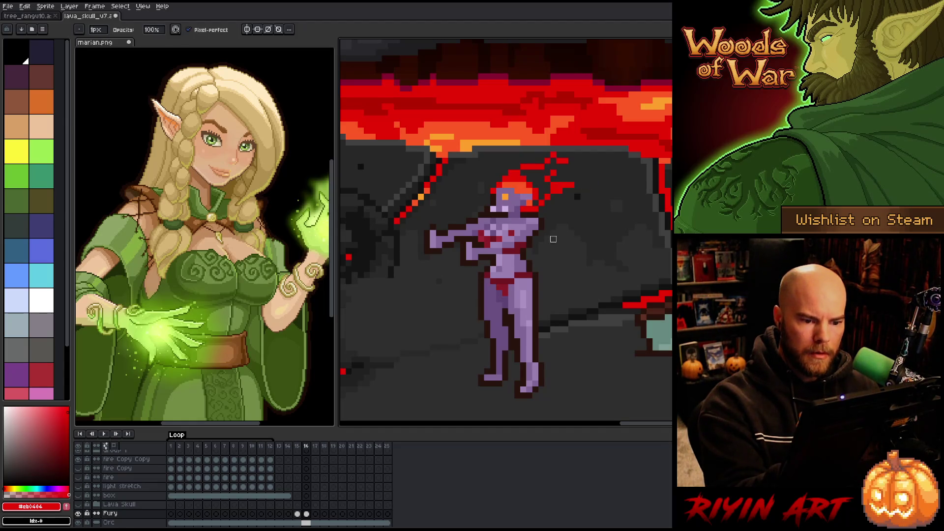
pyautogui.press('b')
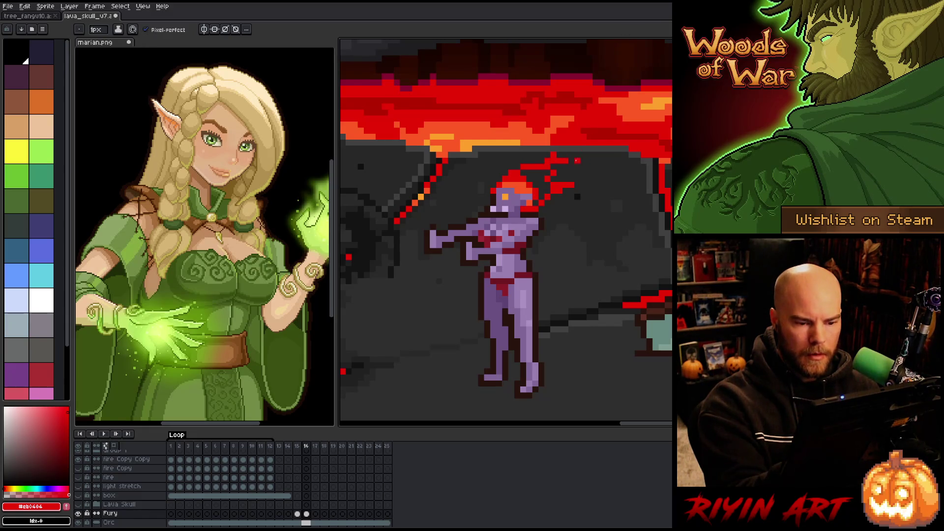
pyautogui.press('e')
pyautogui.click(565, 161)
pyautogui.press('b')
pyautogui.click(565, 153)
pyautogui.press('e')
pyautogui.click(554, 155)
pyautogui.moveTo(545, 174); pyautogui.dragTo(531, 173)
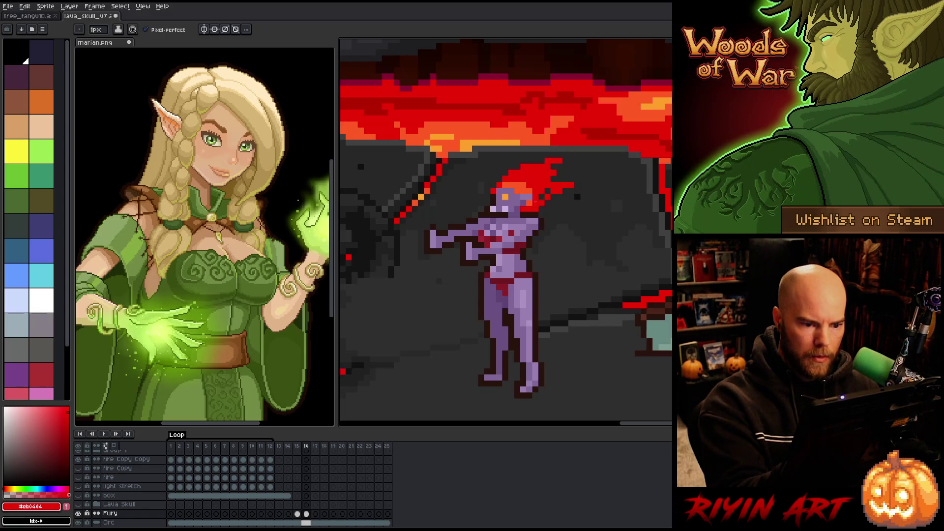
pyautogui.keyDown('alt'); pyautogui.click(532, 179); pyautogui.keyUp('alt')
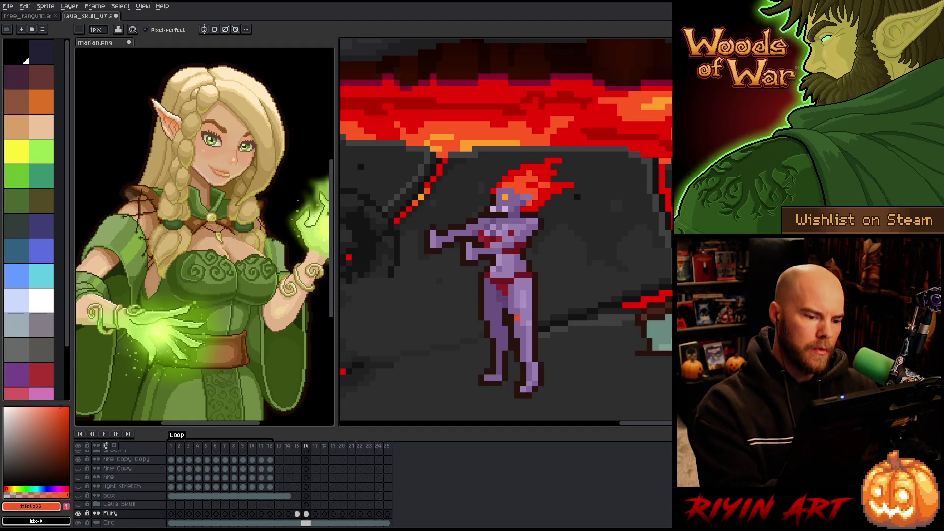
pyautogui.keyDown('alt'); pyautogui.click(493, 184); pyautogui.keyUp('alt')
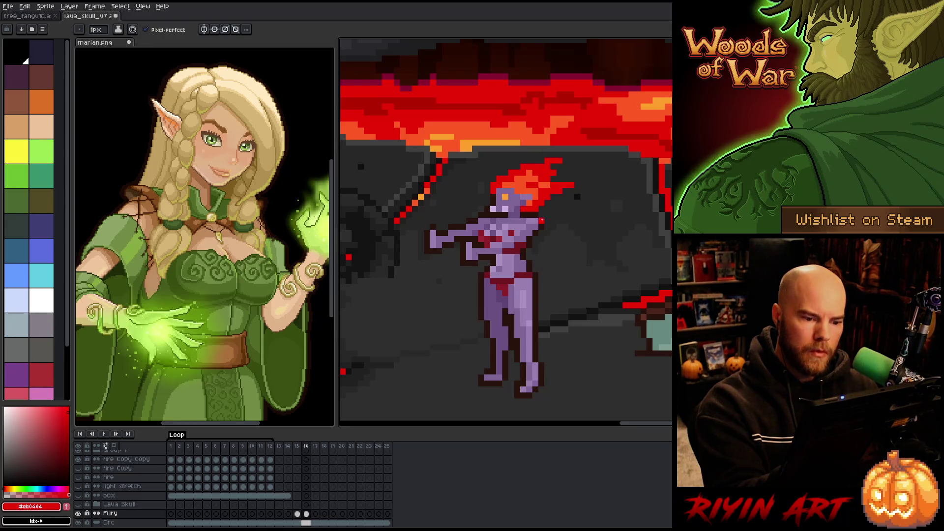
# Sample the dark brown outline and the light, mid and dark purple body shades.
pyautogui.keyDown('alt'); pyautogui.click(536, 220); pyautogui.keyUp('alt')
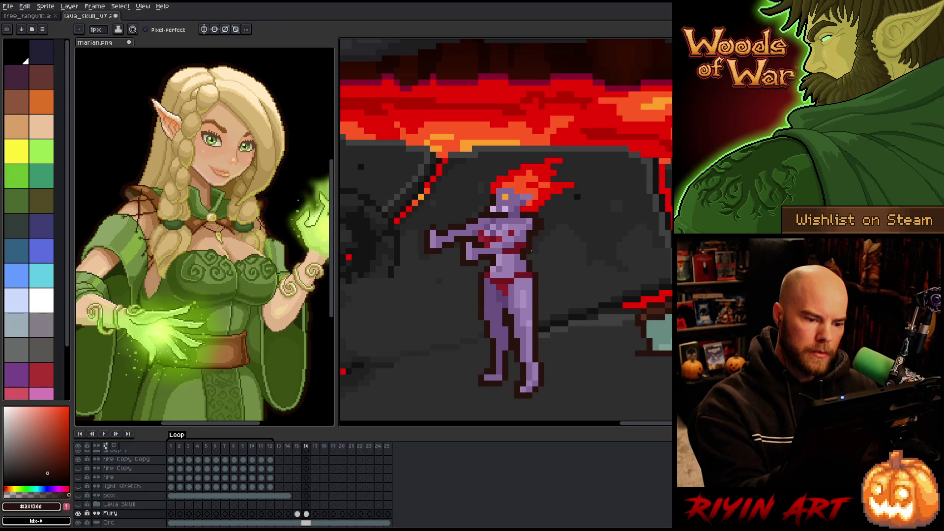
pyautogui.keyDown('alt'); pyautogui.click(511, 226); pyautogui.keyUp('alt')
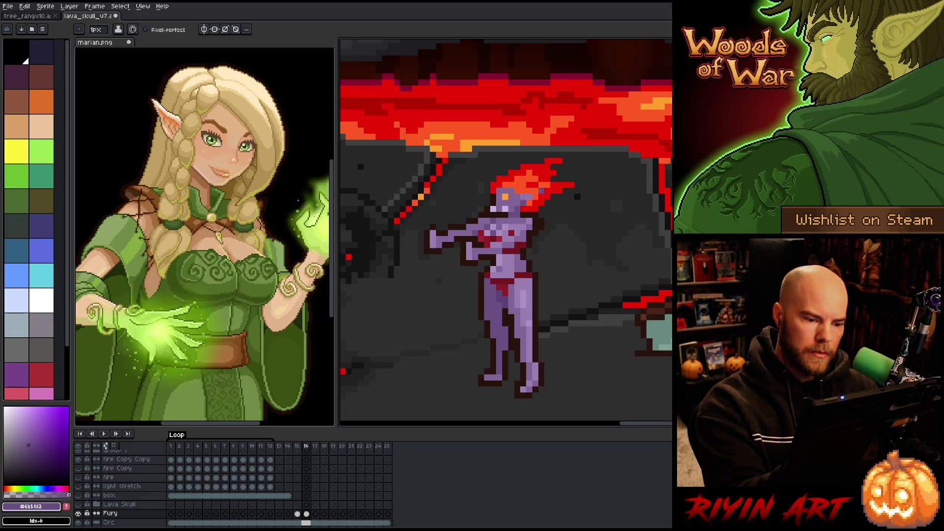
pyautogui.press('alt')
pyautogui.keyDown('alt'); pyautogui.click(532, 224); pyautogui.keyUp('alt')
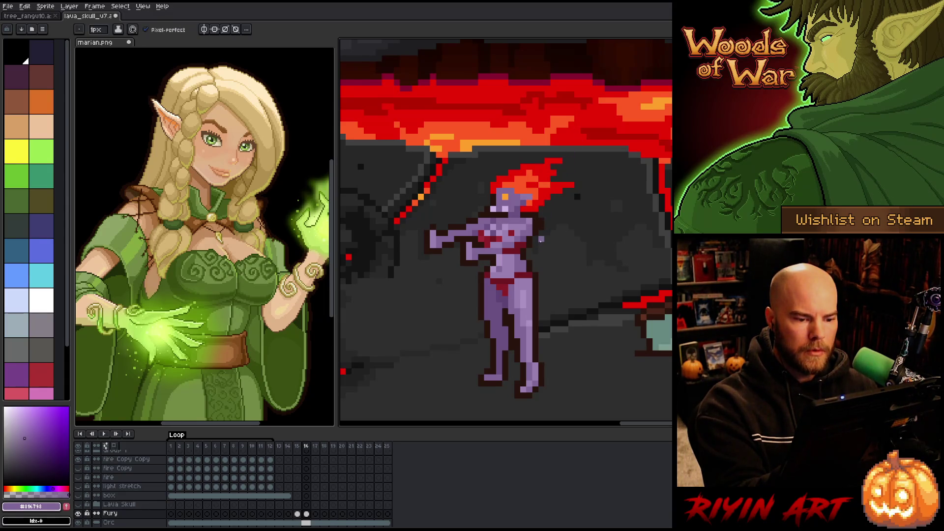
pyautogui.keyDown('alt'); pyautogui.click(532, 222); pyautogui.keyUp('alt')
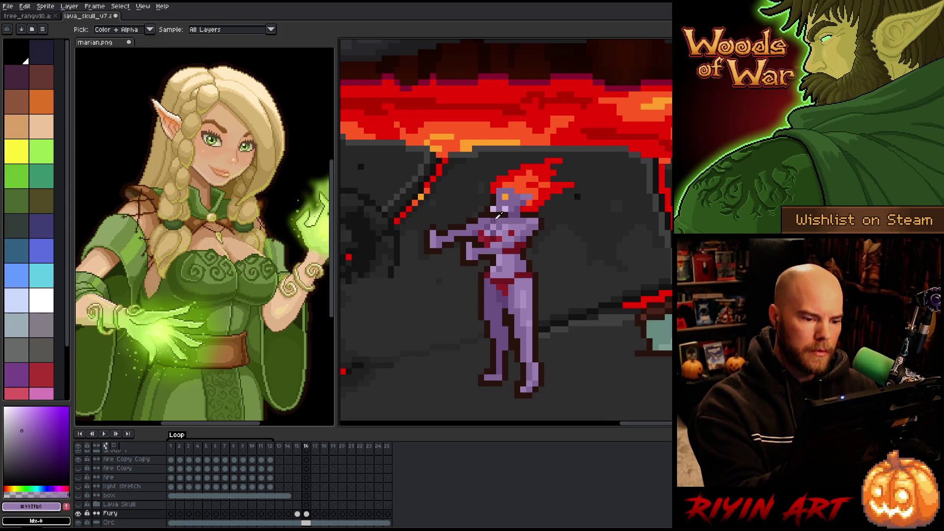
pyautogui.keyDown('alt'); pyautogui.click(498, 216); pyautogui.keyUp('alt')
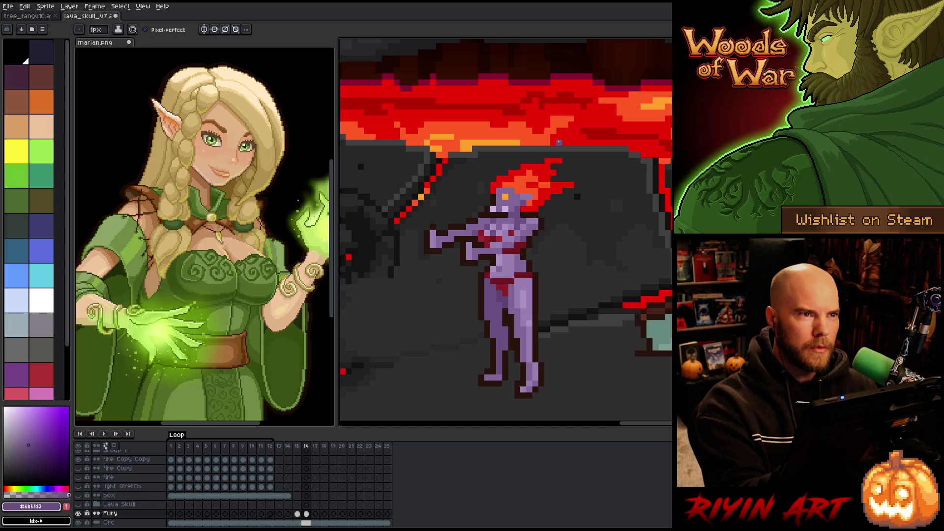
pyautogui.keyDown('alt'); pyautogui.click(513, 217); pyautogui.keyUp('alt')
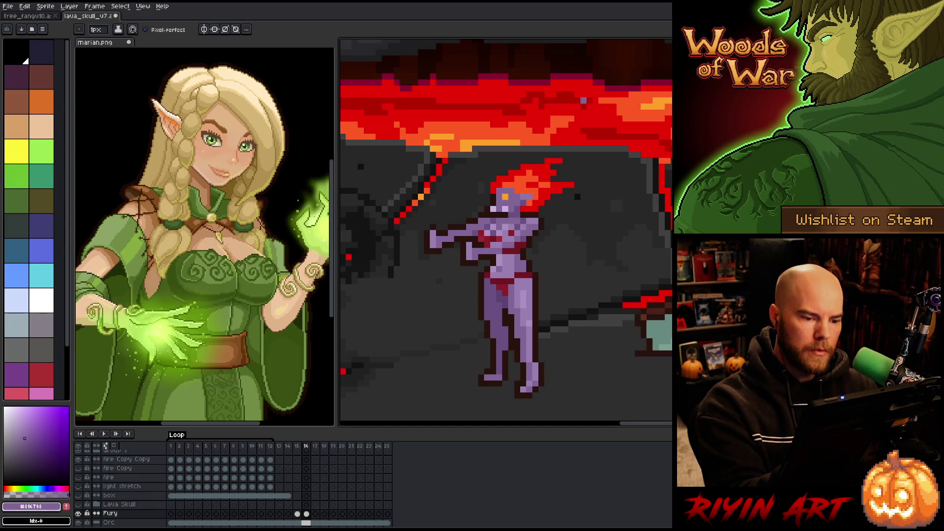
pyautogui.keyDown('alt'); pyautogui.click(487, 220); pyautogui.keyUp('alt')
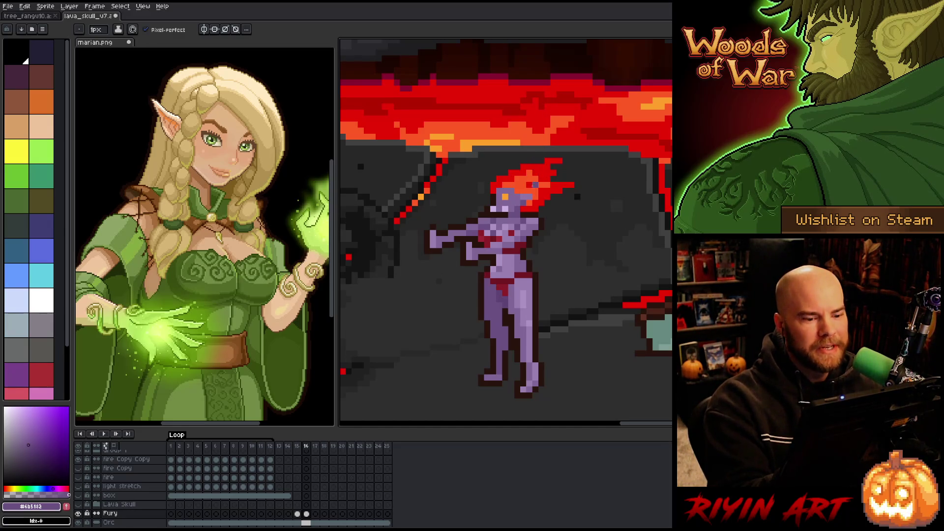
pyautogui.press('alt')
# Pan to the cave left of the demon and sketch an orange blast stroke from her hand.
pyautogui.click(542, 199)
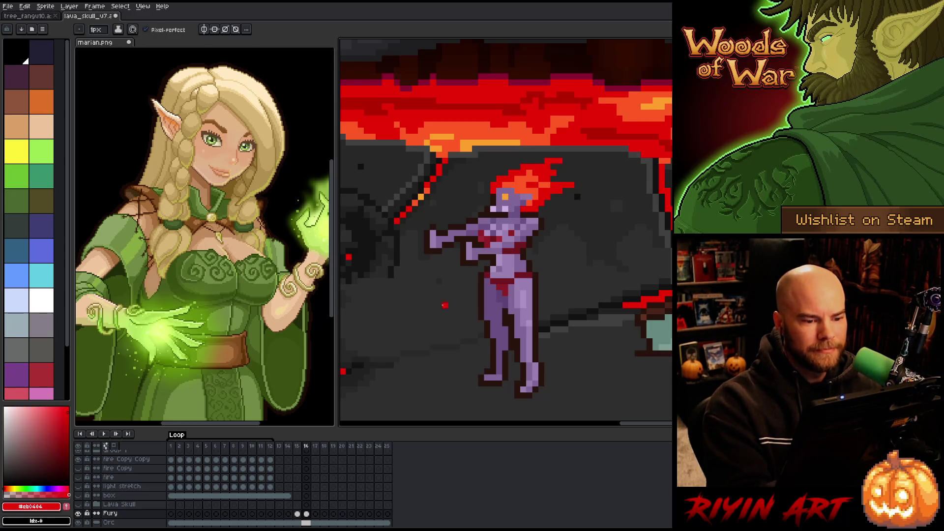
pyautogui.moveTo(419, 231)
pyautogui.mouseDown()
pyautogui.moveTo(527, 248)
pyautogui.moveTo(427, 283)
pyautogui.moveTo(516, 270)
pyautogui.mouseUp()
pyautogui.hotkey('ctrl', 'z')
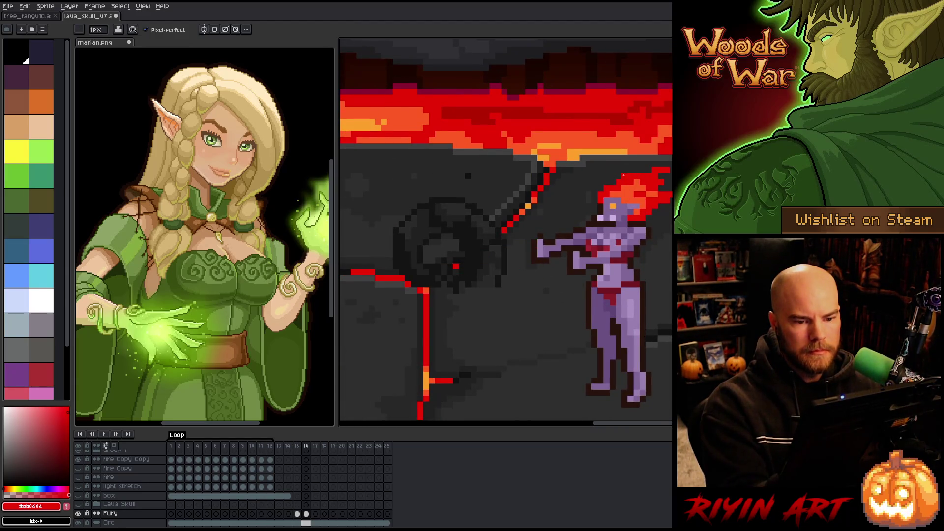
pyautogui.keyDown('alt'); pyautogui.click(528, 206); pyautogui.keyUp('alt')
pyautogui.moveTo(536, 241)
pyautogui.mouseDown()
pyautogui.moveTo(417, 255)
pyautogui.moveTo(472, 255)
pyautogui.mouseUp()
pyautogui.moveTo(525, 314); pyautogui.dragTo(640, 309)
pyautogui.hotkey('ctrl', 'z')
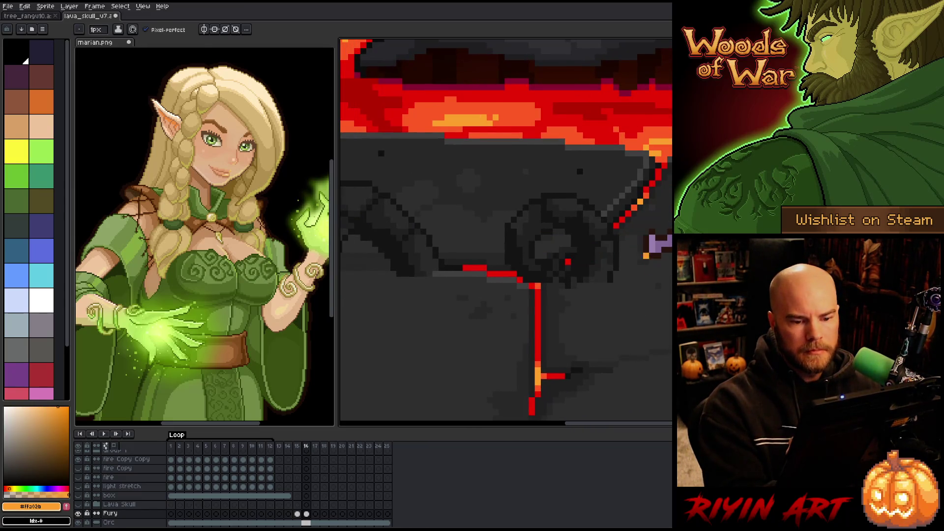
# Draw and close the orange flame outline with upper flame tongues.
pyautogui.moveTo(646, 240)
pyautogui.mouseDown()
pyautogui.moveTo(486, 234)
pyautogui.moveTo(565, 257)
pyautogui.moveTo(447, 284)
pyautogui.moveTo(541, 270)
pyautogui.moveTo(469, 304)
pyautogui.moveTo(511, 347)
pyautogui.moveTo(587, 325)
pyautogui.moveTo(546, 351)
pyautogui.moveTo(630, 339)
pyautogui.mouseUp()
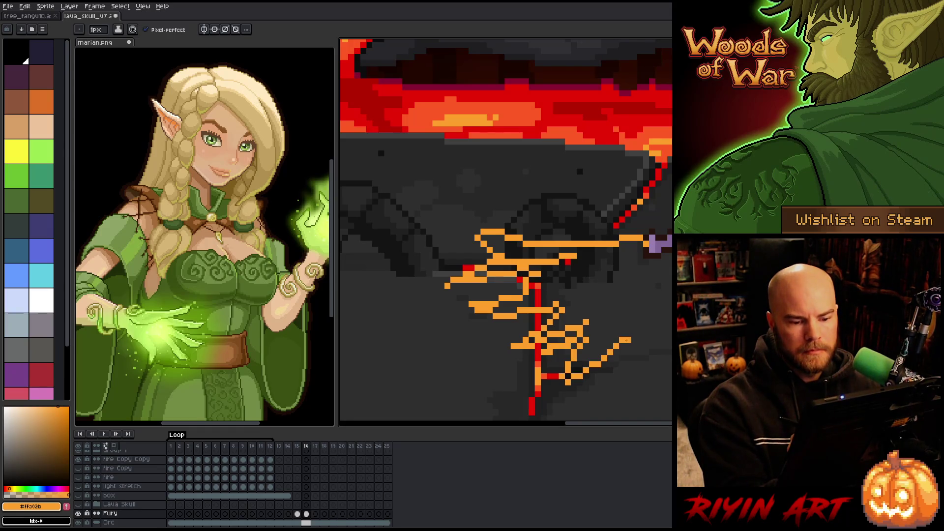
pyautogui.hotkey('ctrl', 'z')
pyautogui.moveTo(553, 342)
pyautogui.mouseDown()
pyautogui.moveTo(570, 334)
pyautogui.moveTo(556, 371)
pyautogui.moveTo(617, 367)
pyautogui.moveTo(666, 309)
pyautogui.mouseUp()
pyautogui.moveTo(550, 207)
pyautogui.mouseDown()
pyautogui.moveTo(612, 241)
pyautogui.moveTo(632, 235)
pyautogui.moveTo(610, 225)
pyautogui.mouseUp()
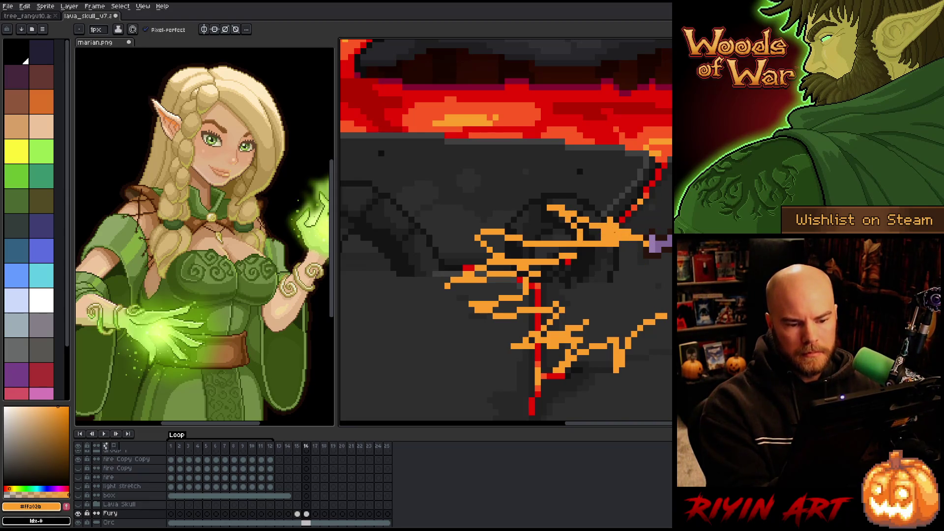
pyautogui.moveTo(652, 256)
pyautogui.mouseDown()
pyautogui.moveTo(644, 246)
pyautogui.moveTo(667, 280)
pyautogui.moveTo(639, 324)
pyautogui.mouseUp()
pyautogui.moveTo(668, 296); pyautogui.dragTo(621, 342)
# Bucket-fill the flame shape solid orange and patch its left and right edges.
pyautogui.press('g')
pyautogui.click(590, 275)
pyautogui.press('b')
pyautogui.click(649, 255)
pyautogui.click(615, 219)
pyautogui.moveTo(617, 216); pyautogui.dragTo(604, 207)
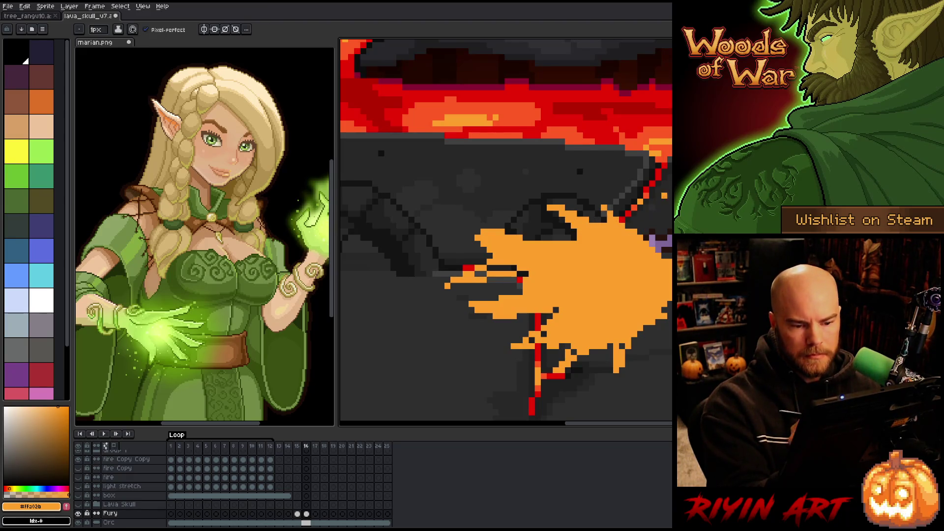
pyautogui.moveTo(477, 270); pyautogui.dragTo(523, 273)
pyautogui.click(473, 229)
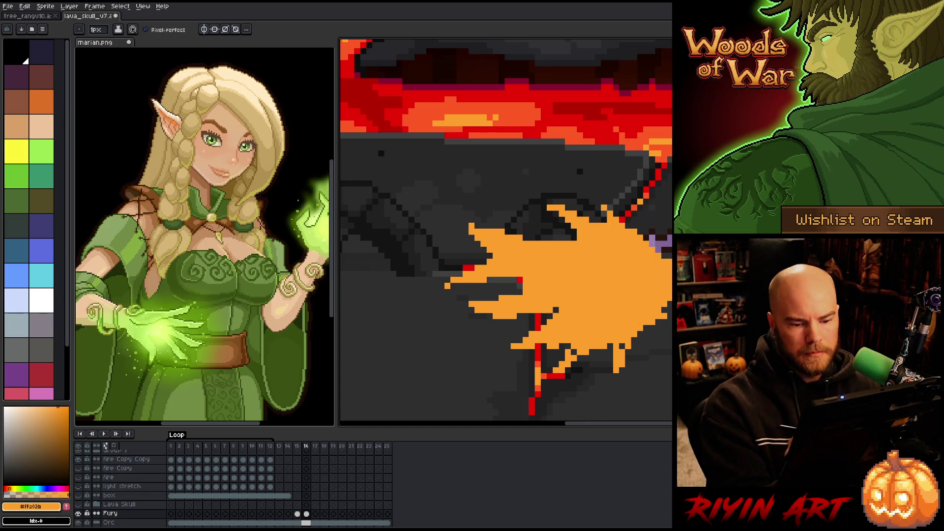
pyautogui.click(664, 311)
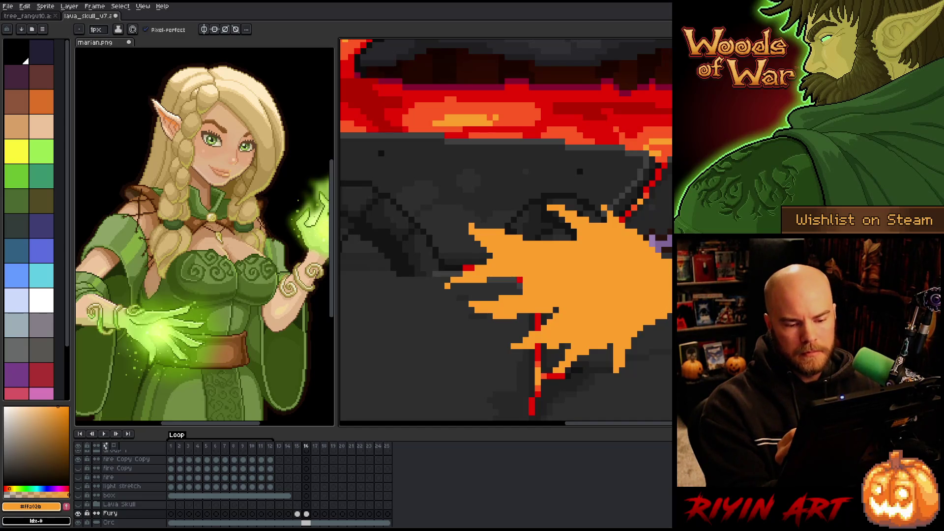
# Move the orange fire blast up and slightly left.
pyautogui.press('m')
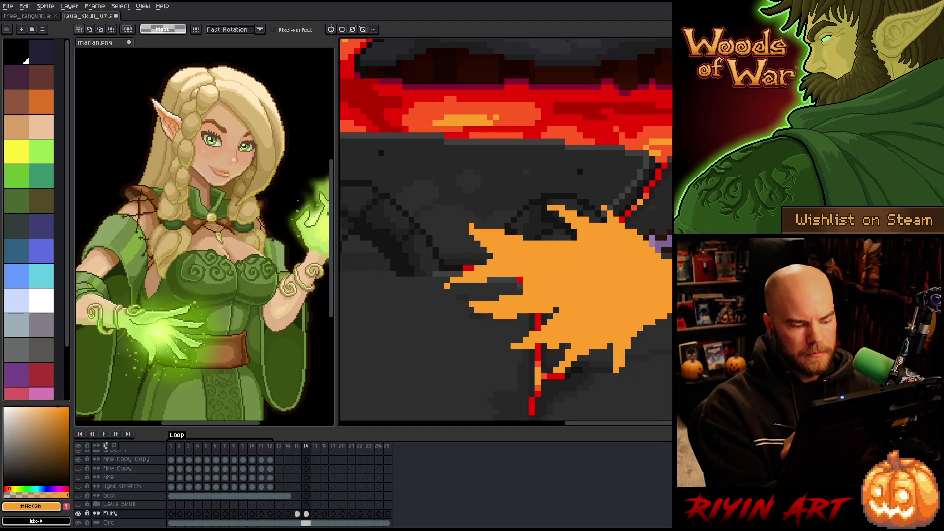
pyautogui.moveTo(638, 301)
pyautogui.mouseDown()
pyautogui.moveTo(624, 291)
pyautogui.moveTo(636, 289)
pyautogui.moveTo(626, 275)
pyautogui.moveTo(633, 290)
pyautogui.mouseUp()
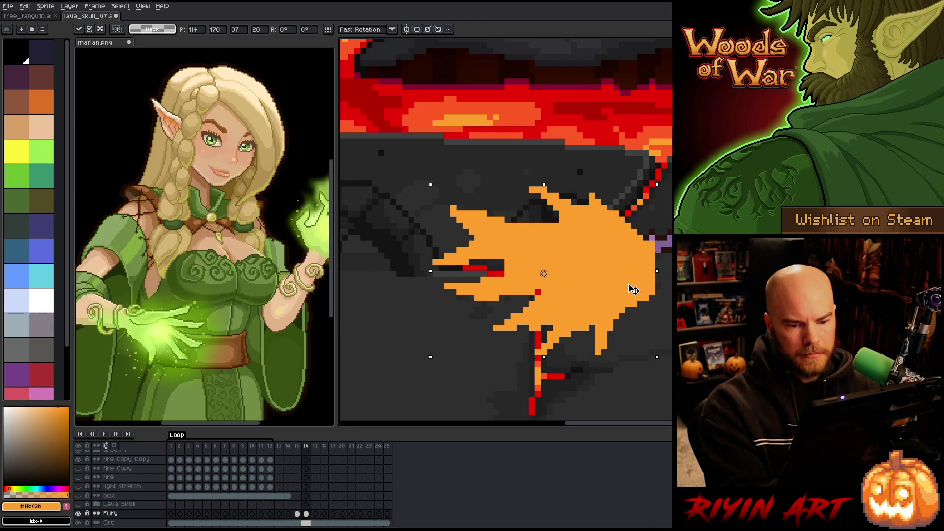
pyautogui.press('Return')
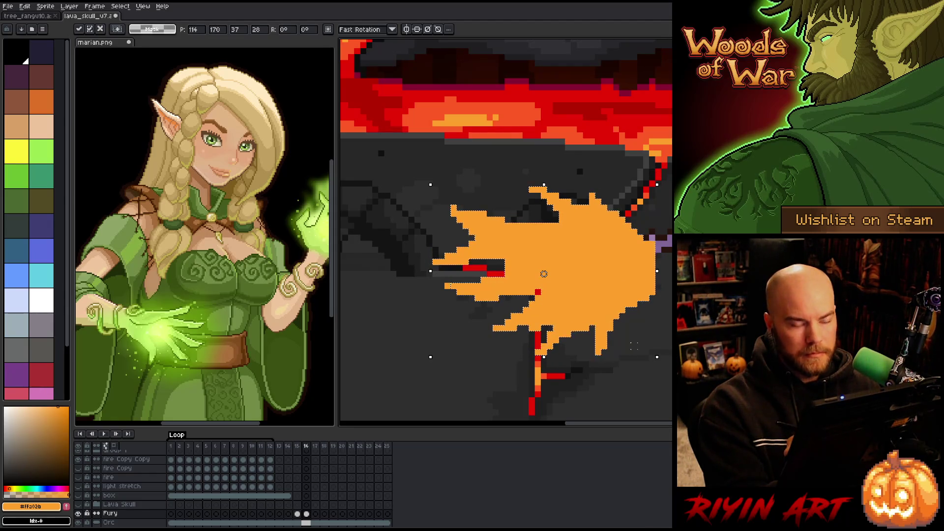
pyautogui.press('w')
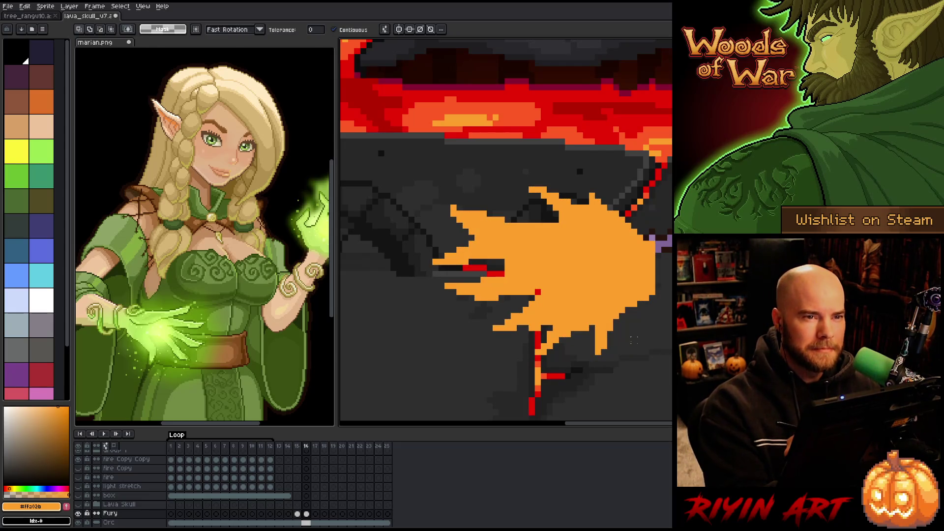
pyautogui.press('b')
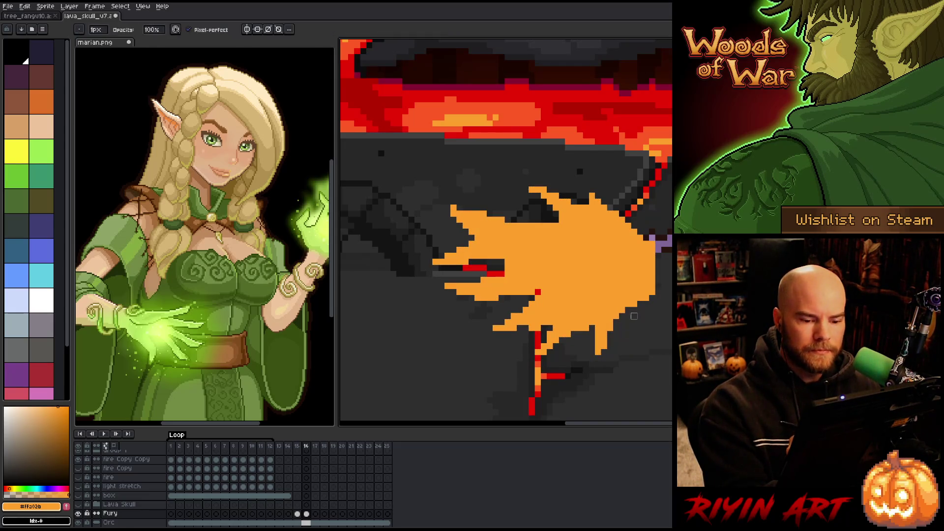
pyautogui.press('e')
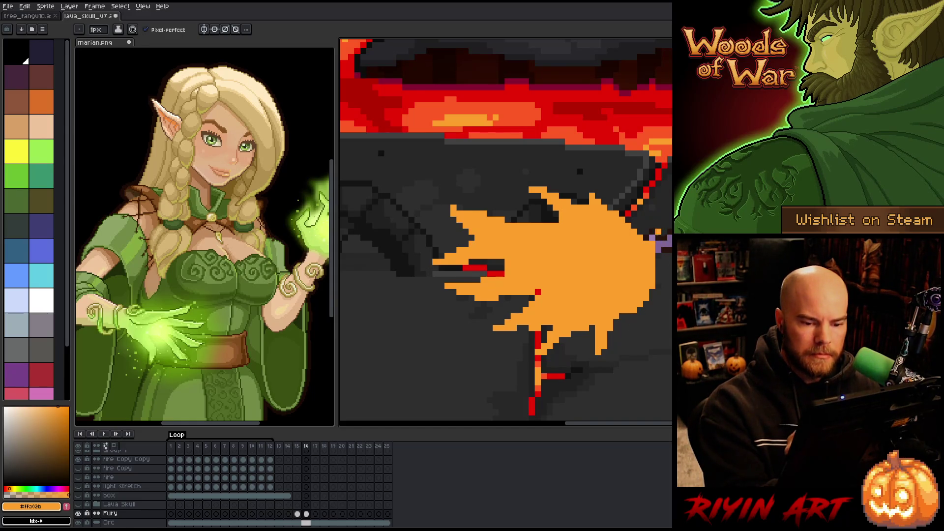
# Delete the flame pixels above the blast and erase stray pixels on its upper-left edge.
pyautogui.press('m')
pyautogui.moveTo(622, 163)
pyautogui.mouseDown()
pyautogui.moveTo(612, 221)
pyautogui.moveTo(509, 167)
pyautogui.moveTo(580, 145)
pyautogui.mouseUp()
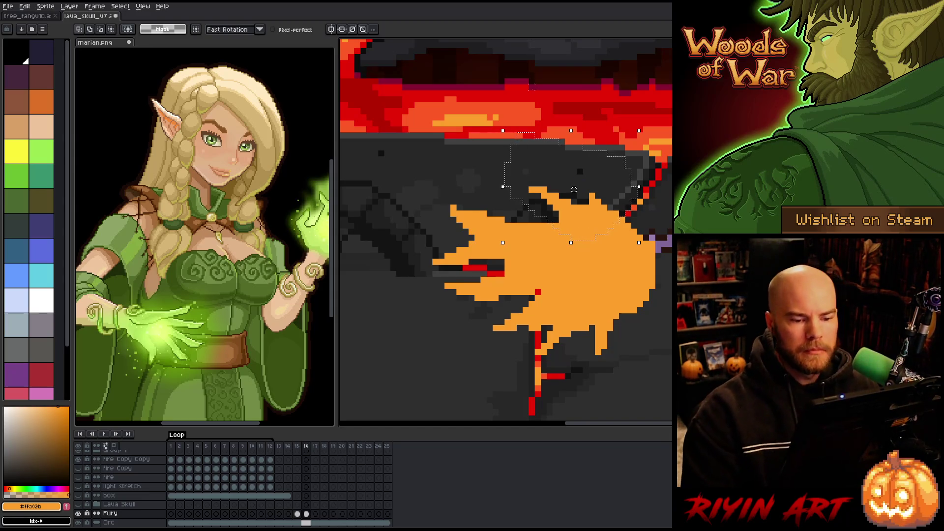
pyautogui.press('Delete')
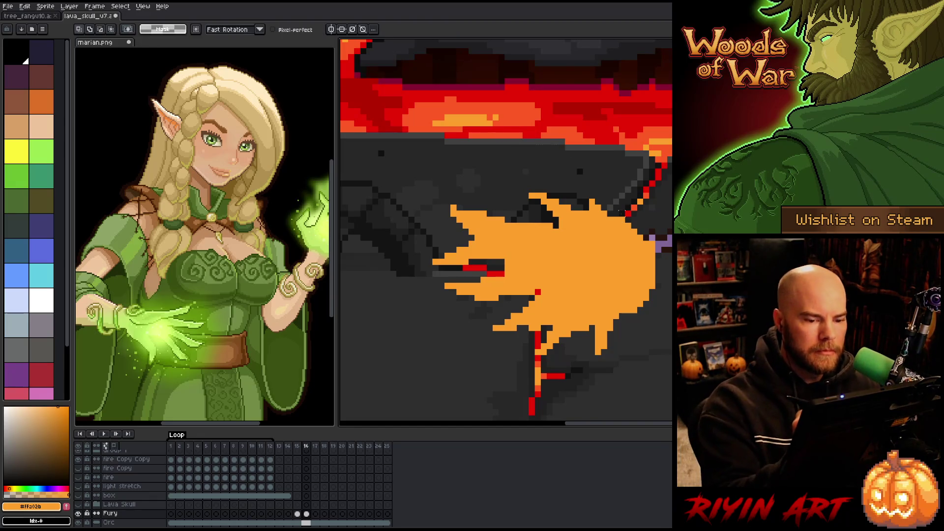
pyautogui.press('b')
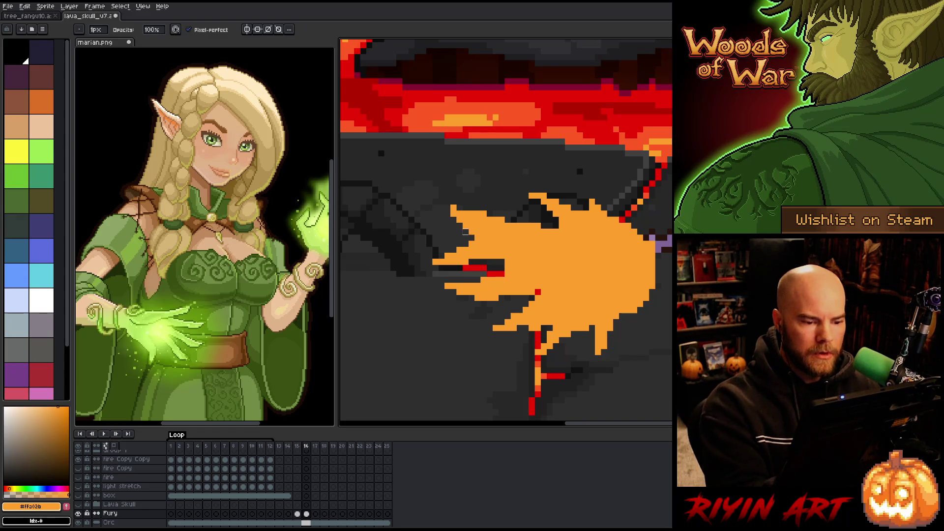
pyautogui.rightClick(467, 226)
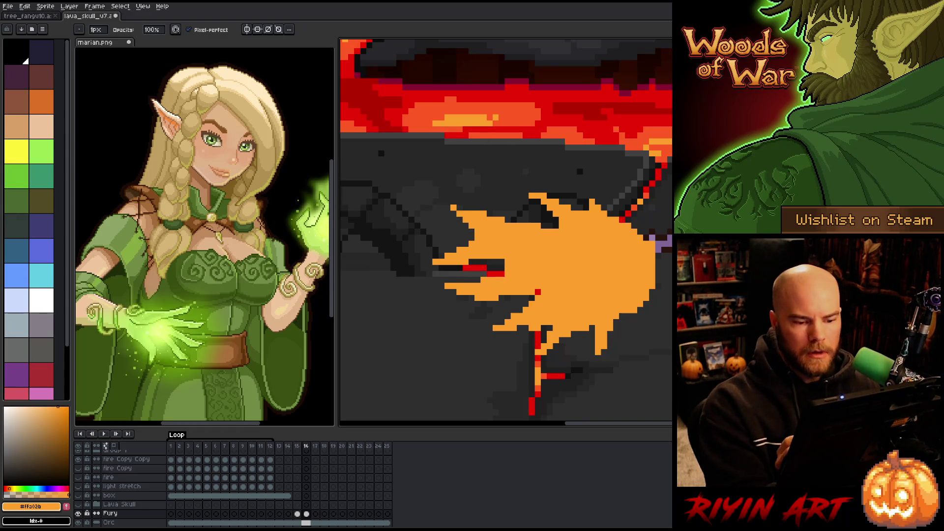
pyautogui.press('e')
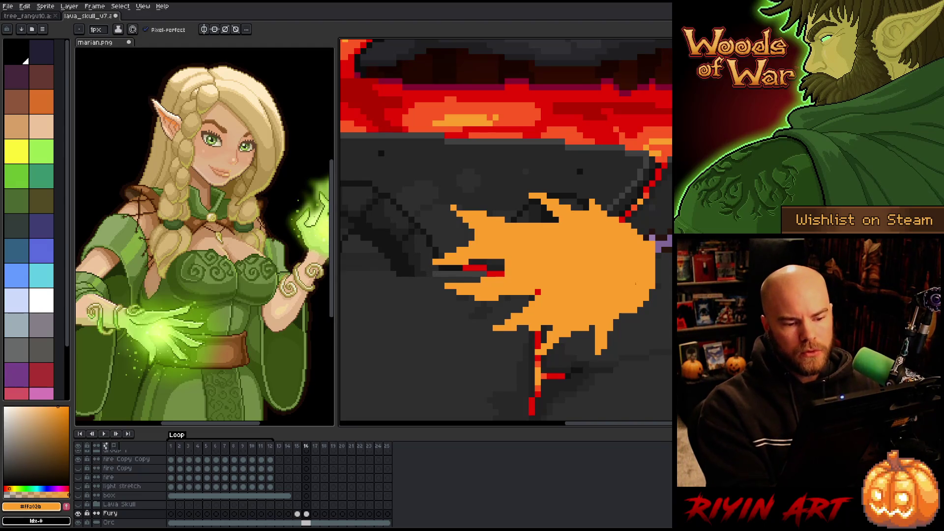
pyautogui.press('m')
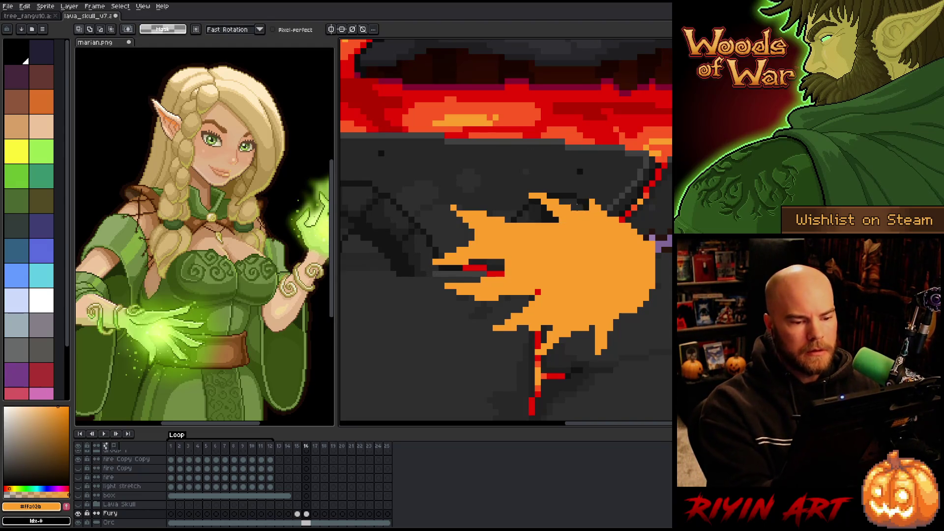
# Add orange pixels on the flame's upper edge, then fill the blast with the hair's red.
pyautogui.press('b')
pyautogui.moveTo(514, 195); pyautogui.dragTo(549, 212)
pyautogui.moveTo(672, 344); pyautogui.dragTo(543, 331)
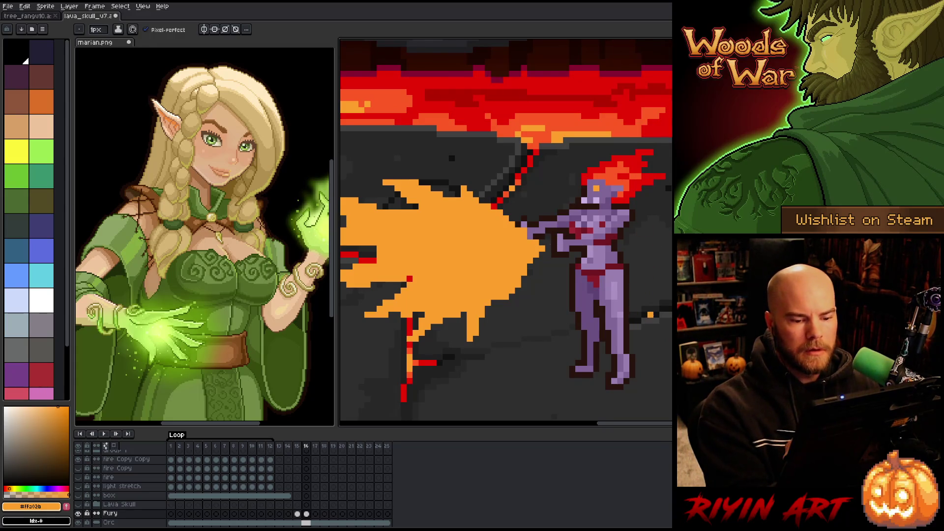
pyautogui.moveTo(541, 294); pyautogui.dragTo(544, 301)
pyautogui.scroll(-1, 621, 278)
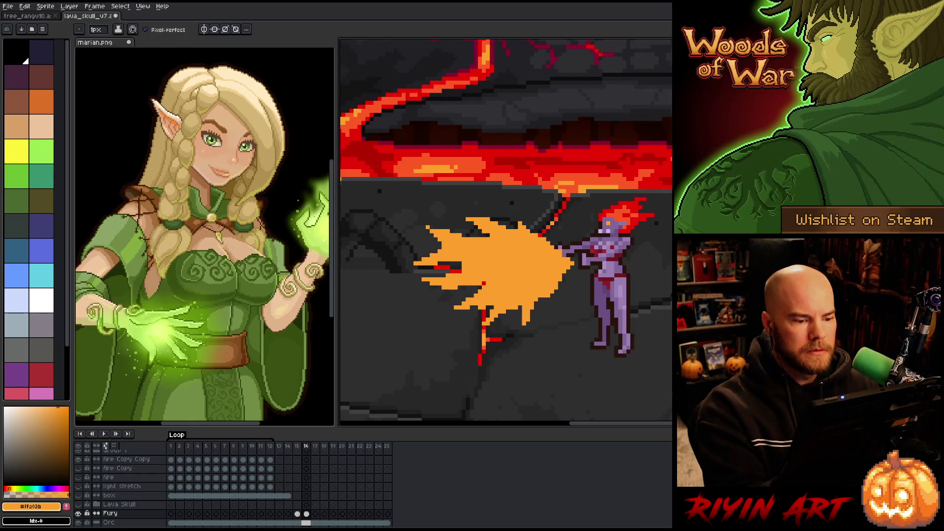
pyautogui.moveTo(613, 334); pyautogui.dragTo(593, 349)
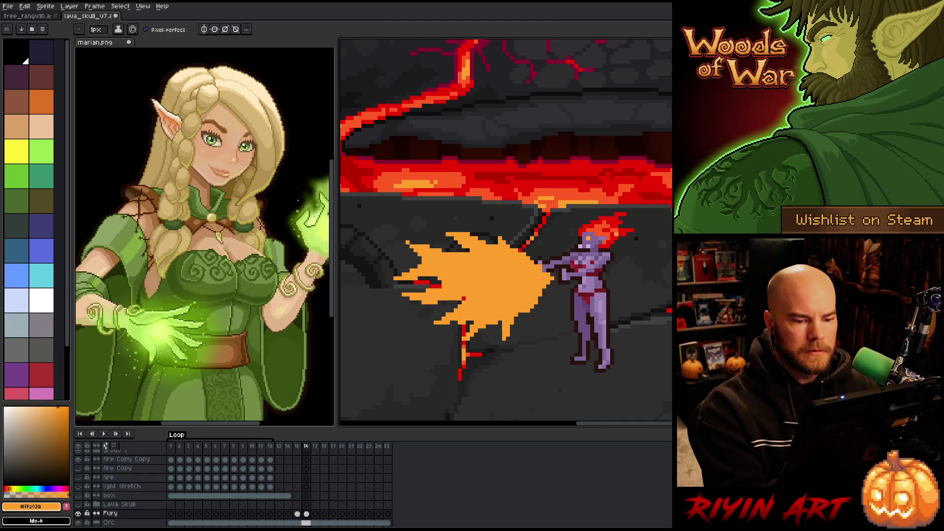
pyautogui.keyDown('alt'); pyautogui.click(619, 230); pyautogui.keyUp('alt')
pyautogui.press('g')
pyautogui.click(471, 280)
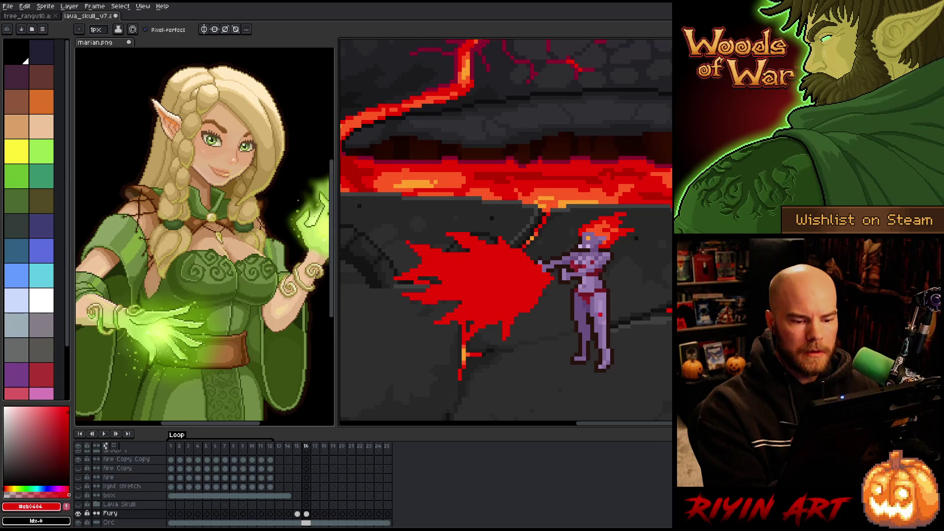
# Paint orange-red streaks across the red fire and its lower part.
pyautogui.keyDown('alt'); pyautogui.click(498, 172); pyautogui.keyUp('alt')
pyautogui.moveTo(530, 274); pyautogui.dragTo(462, 262)
pyautogui.moveTo(464, 269); pyautogui.dragTo(518, 272)
pyautogui.moveTo(502, 253)
pyautogui.mouseDown()
pyautogui.moveTo(451, 274)
pyautogui.moveTo(521, 274)
pyautogui.moveTo(466, 293)
pyautogui.mouseUp()
pyautogui.moveTo(539, 285)
pyautogui.mouseDown()
pyautogui.moveTo(471, 305)
pyautogui.moveTo(520, 290)
pyautogui.mouseUp()
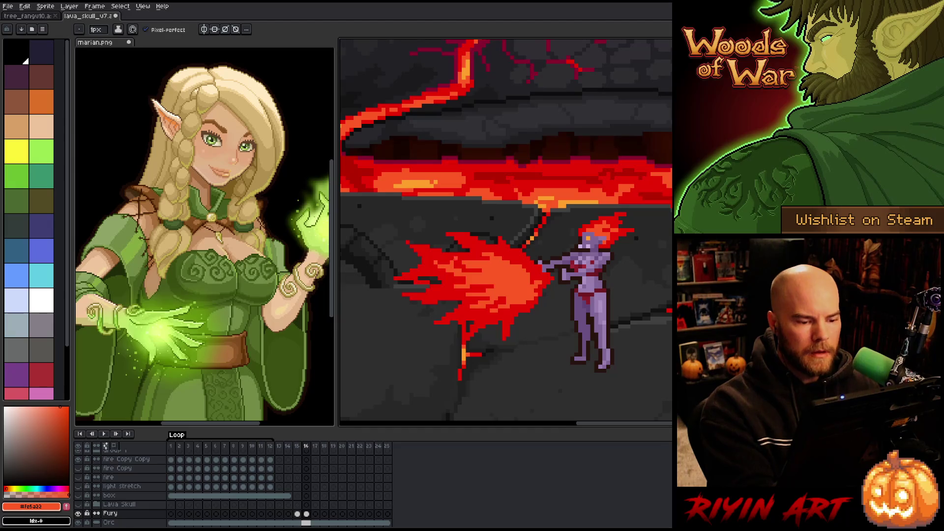
# Add bright orange highlights inside the fireball.
pyautogui.keyDown('alt'); pyautogui.click(529, 214); pyautogui.keyUp('alt')
pyautogui.keyDown('alt'); pyautogui.click(524, 252); pyautogui.keyUp('alt')
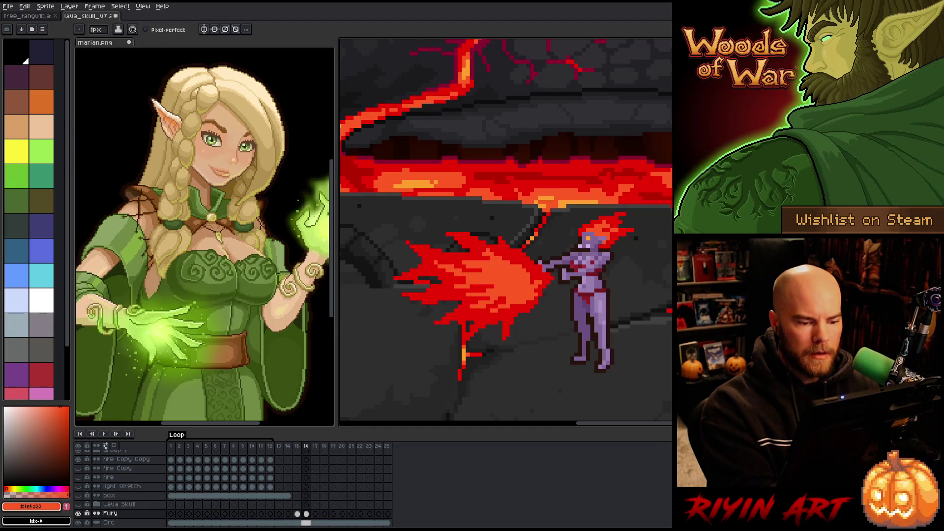
pyautogui.keyDown('alt'); pyautogui.click(523, 197); pyautogui.keyUp('alt')
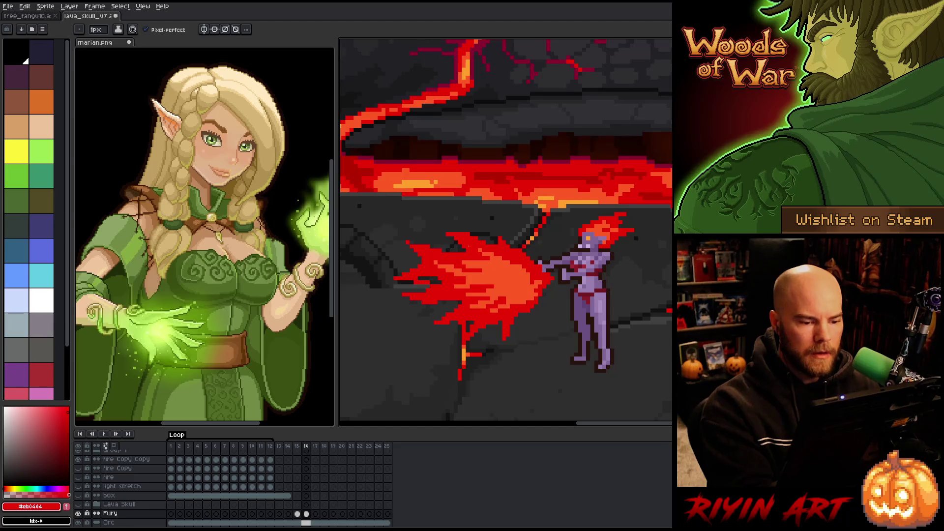
pyautogui.keyDown('alt'); pyautogui.click(516, 235); pyautogui.keyUp('alt')
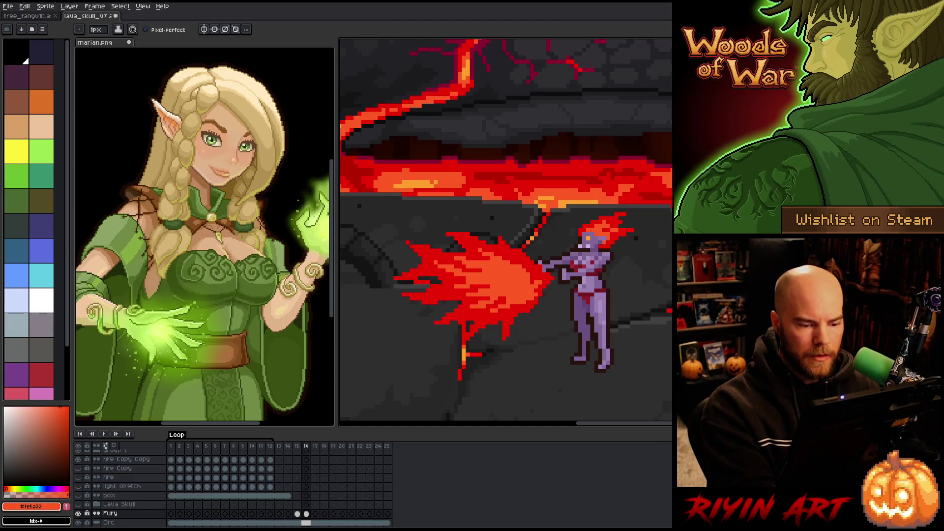
pyautogui.keyDown('alt'); pyautogui.click(583, 202); pyautogui.keyUp('alt')
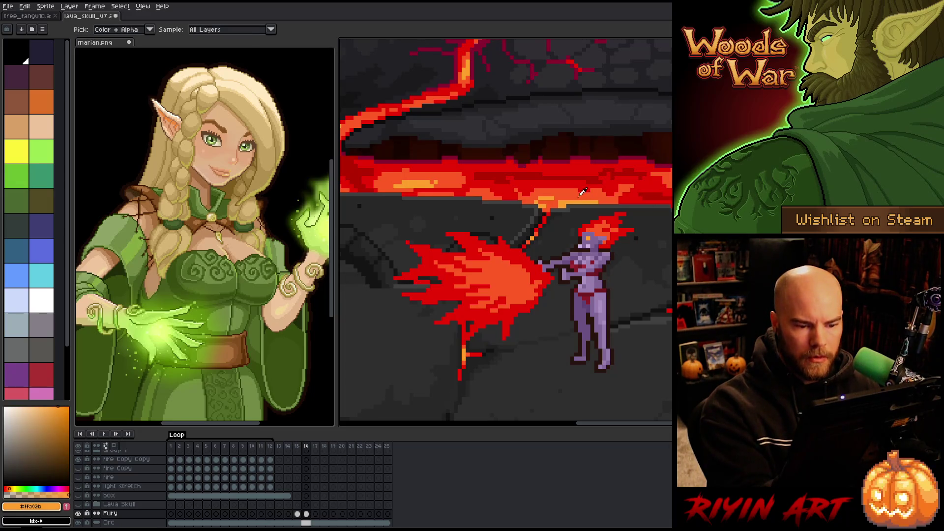
pyautogui.keyDown('alt'); pyautogui.click(540, 278); pyautogui.keyUp('alt')
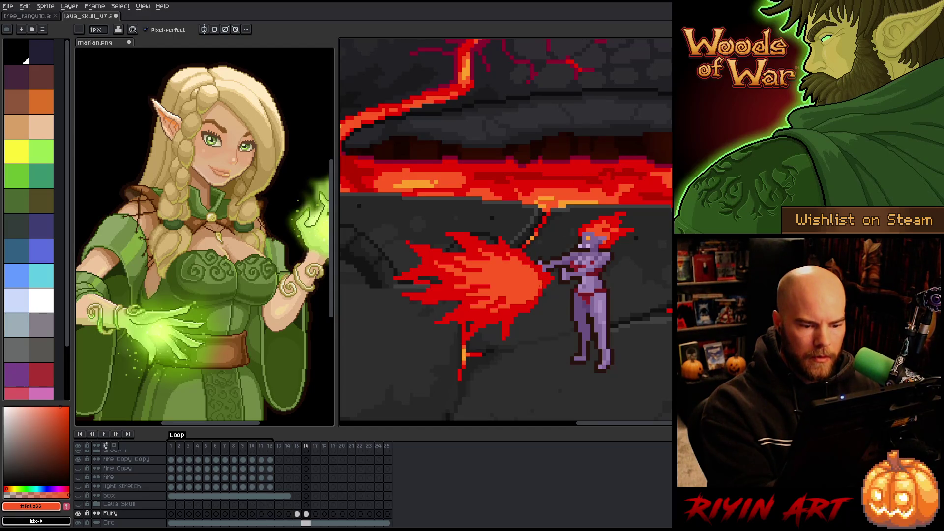
pyautogui.keyDown('alt'); pyautogui.click(539, 305); pyautogui.keyUp('alt')
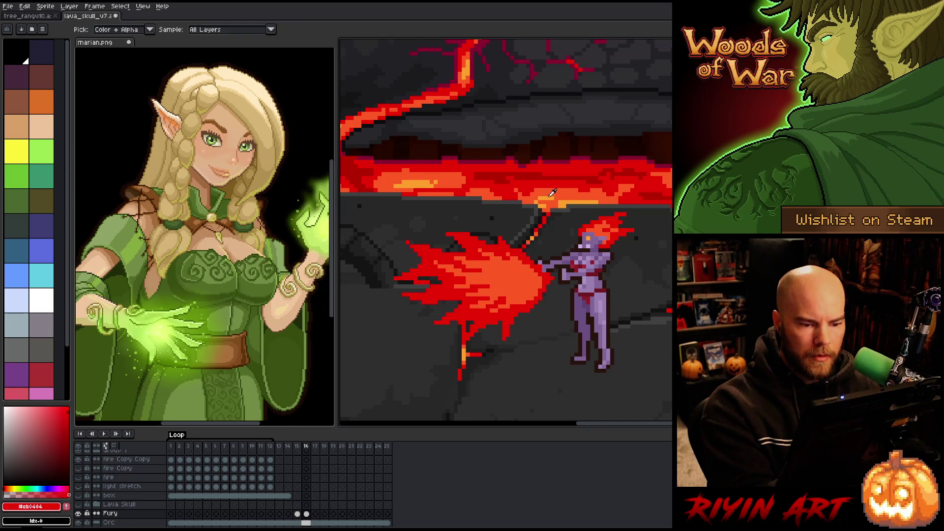
pyautogui.keyDown('alt'); pyautogui.click(551, 195); pyautogui.keyUp('alt')
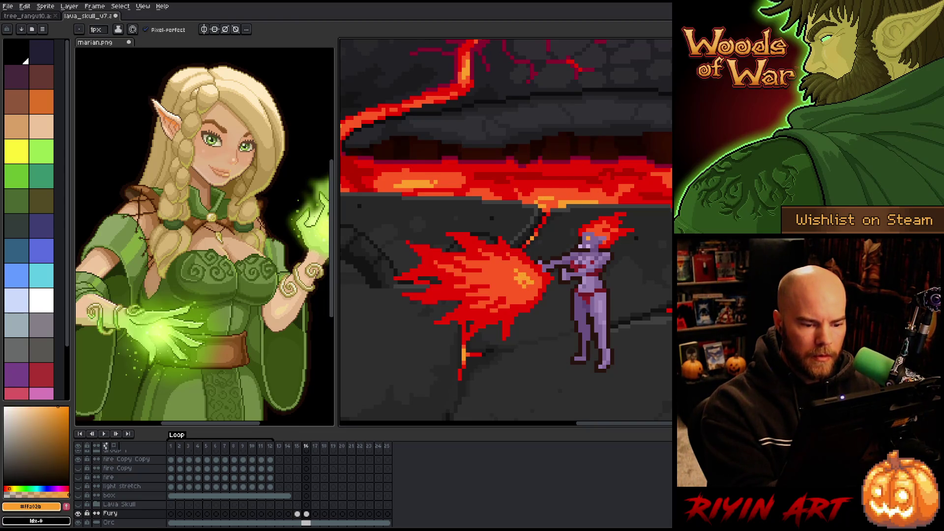
pyautogui.moveTo(494, 287); pyautogui.dragTo(508, 282)
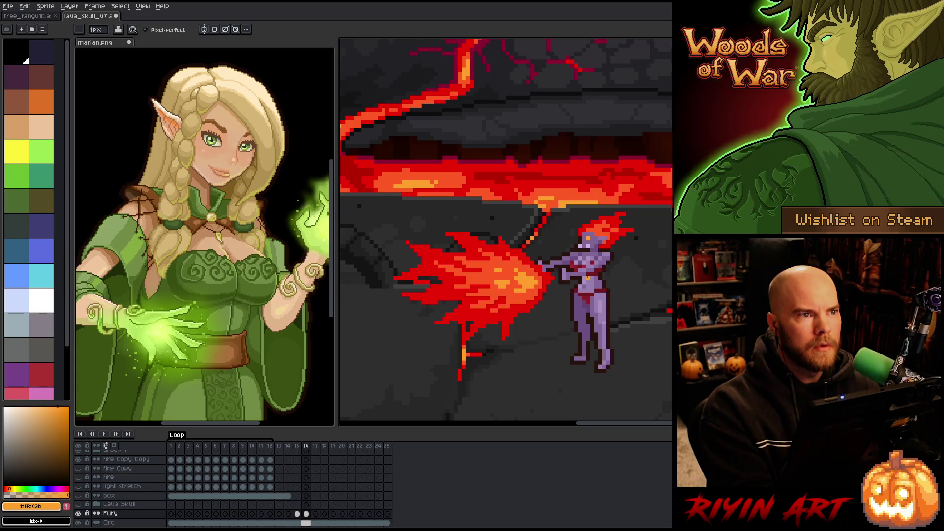
# Brighten a few pixels on the fireball's left side with orange-red.
pyautogui.keyDown('alt'); pyautogui.click(431, 282); pyautogui.keyUp('alt')
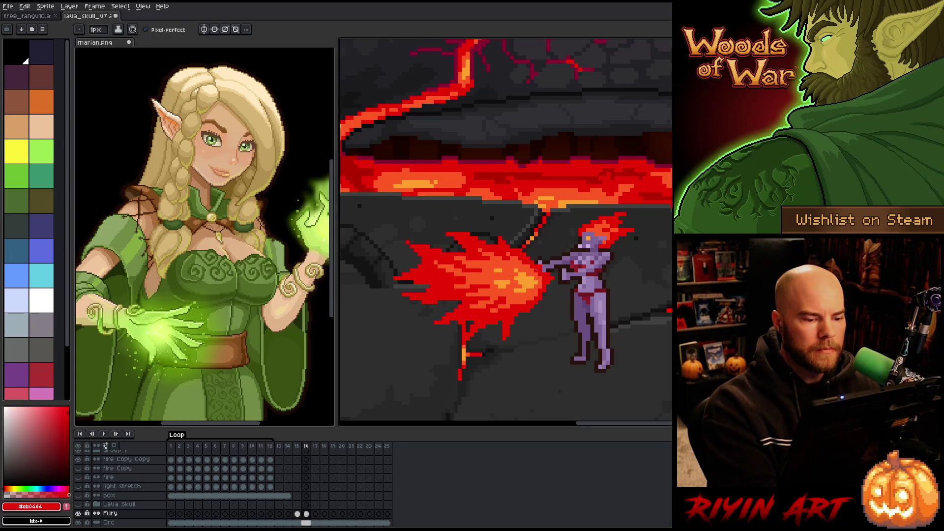
pyautogui.keyDown('alt'); pyautogui.click(436, 275); pyautogui.keyUp('alt')
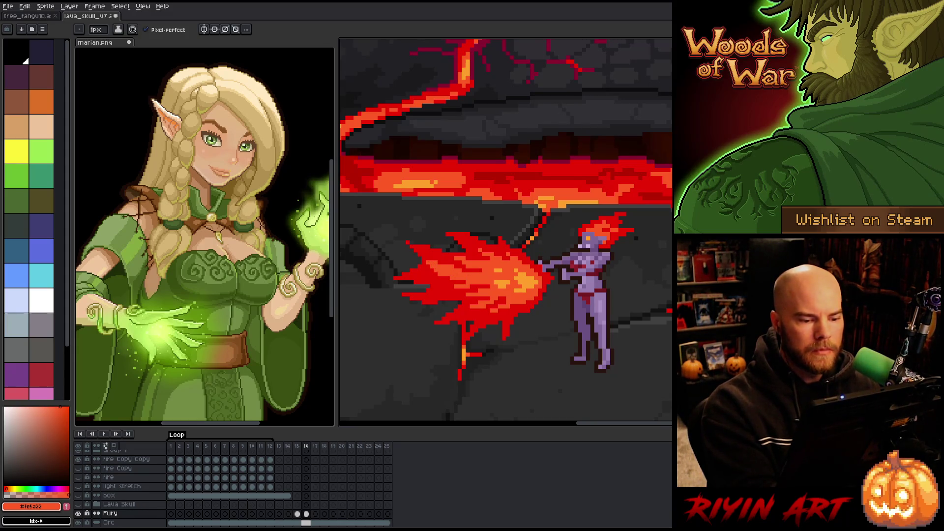
pyautogui.moveTo(447, 290); pyautogui.dragTo(476, 288)
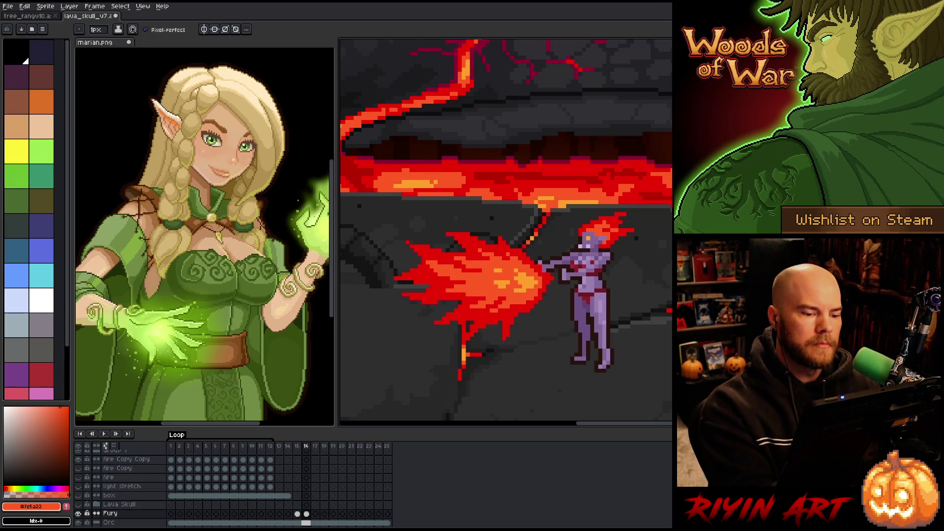
# Draw a red line along the demon's extended arm.
pyautogui.keyDown('alt'); pyautogui.click(669, 310); pyautogui.keyUp('alt')
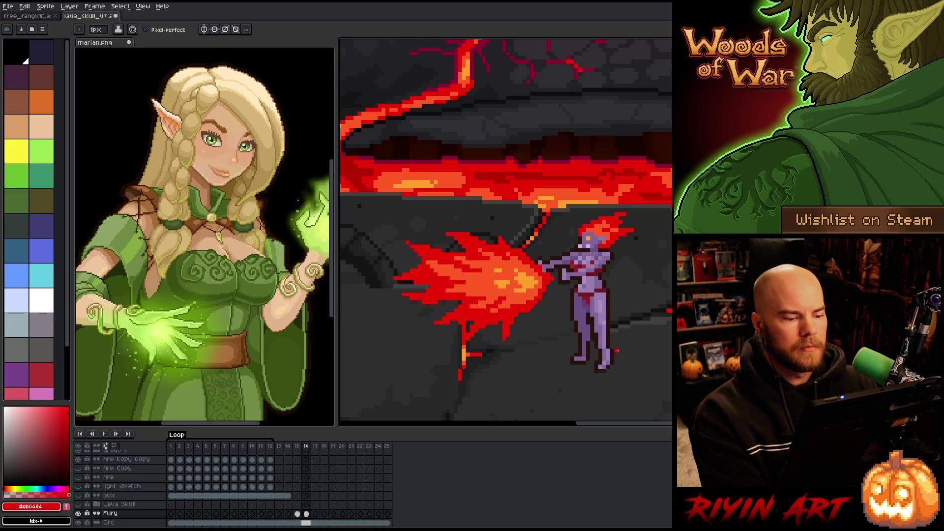
pyautogui.press('space')
pyautogui.moveTo(544, 331)
pyautogui.mouseDown()
pyautogui.moveTo(512, 331)
pyautogui.moveTo(533, 332)
pyautogui.mouseUp()
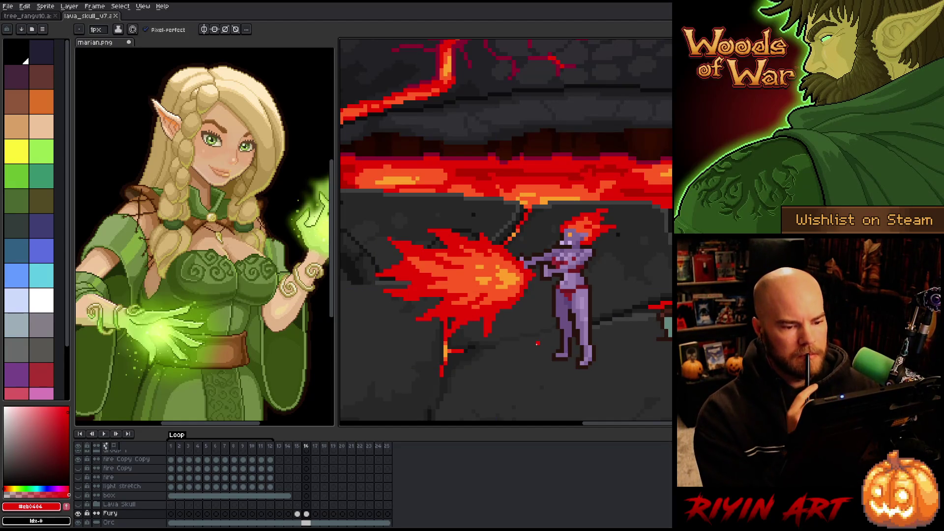
pyautogui.press('alt')
pyautogui.click(545, 266)
pyautogui.moveTo(547, 271); pyautogui.dragTo(536, 284)
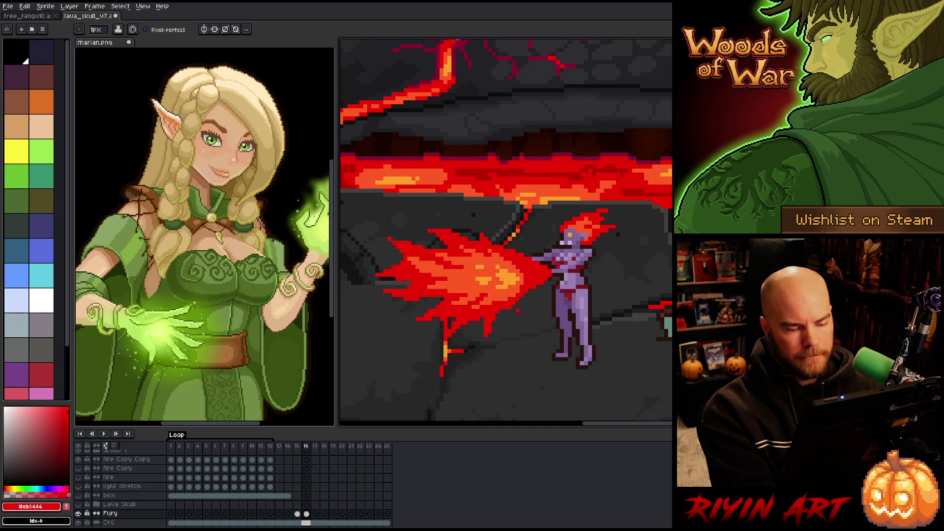
pyautogui.press('b')
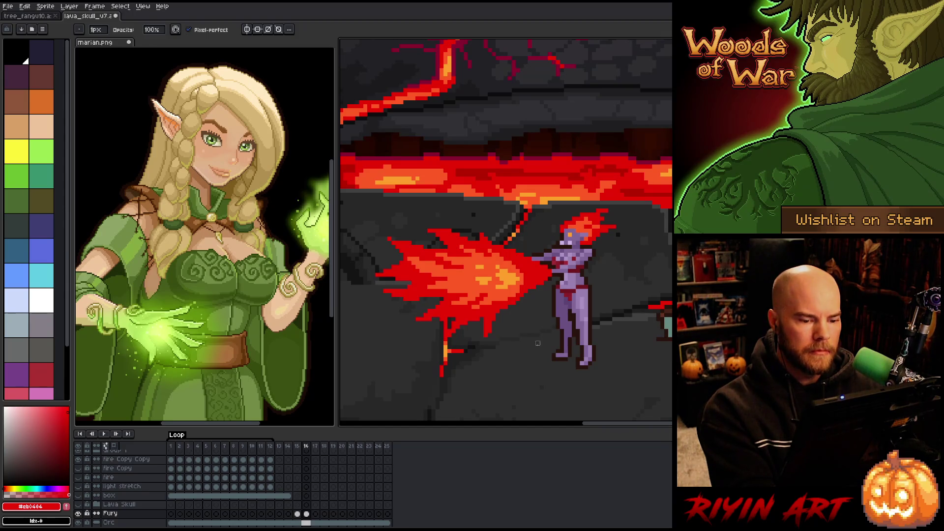
# Darken pixels along the arm and the fire's edge by the hand, then save.
pyautogui.keyDown('alt'); pyautogui.click(561, 269); pyautogui.keyUp('alt')
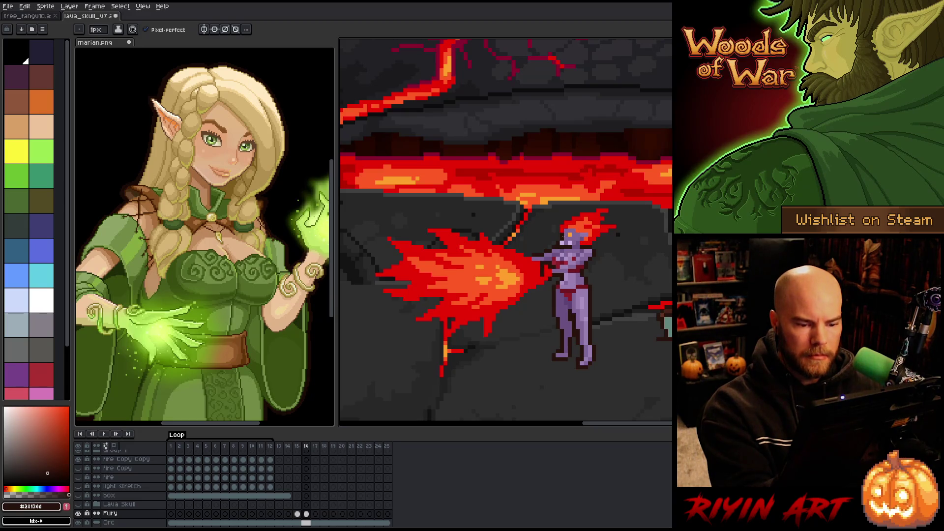
pyautogui.click(547, 281)
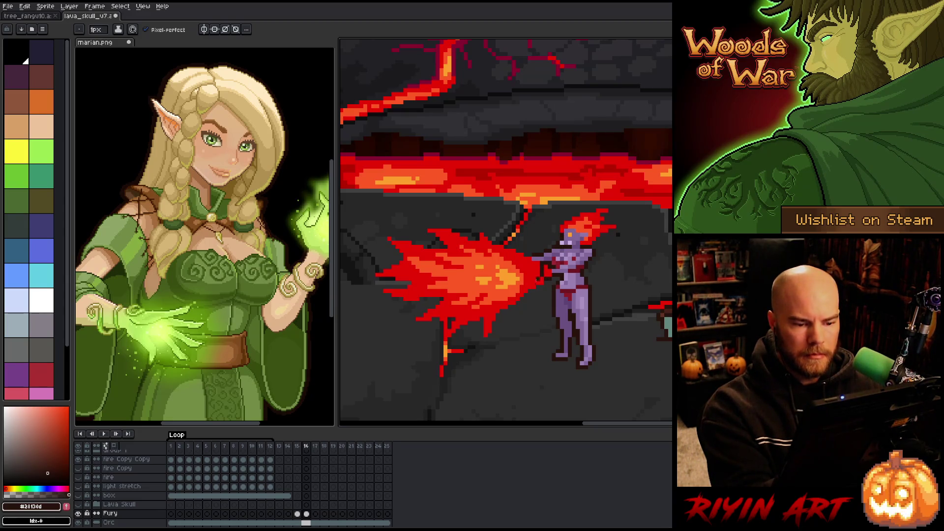
pyautogui.click(526, 267)
pyautogui.click(529, 267)
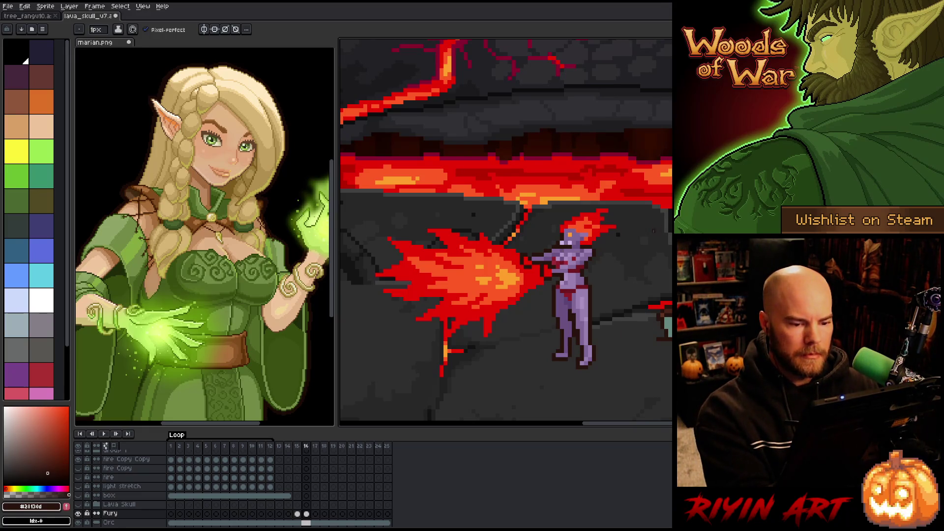
pyautogui.hotkey('ctrl', 's')
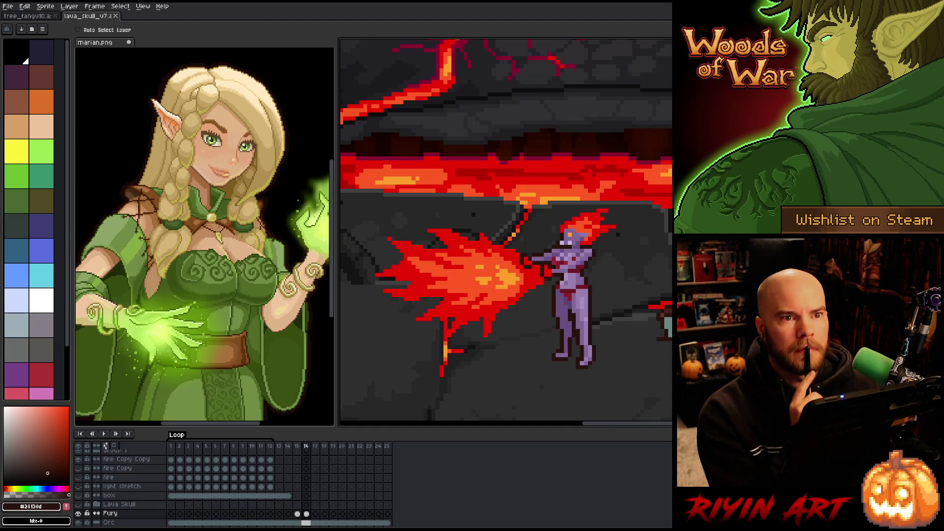
# Compare the arms-raised frame 15 with the fire-blast frame 16 to spot the leg difference.
pyautogui.press('b')
pyautogui.scroll(-3, 580, 278)
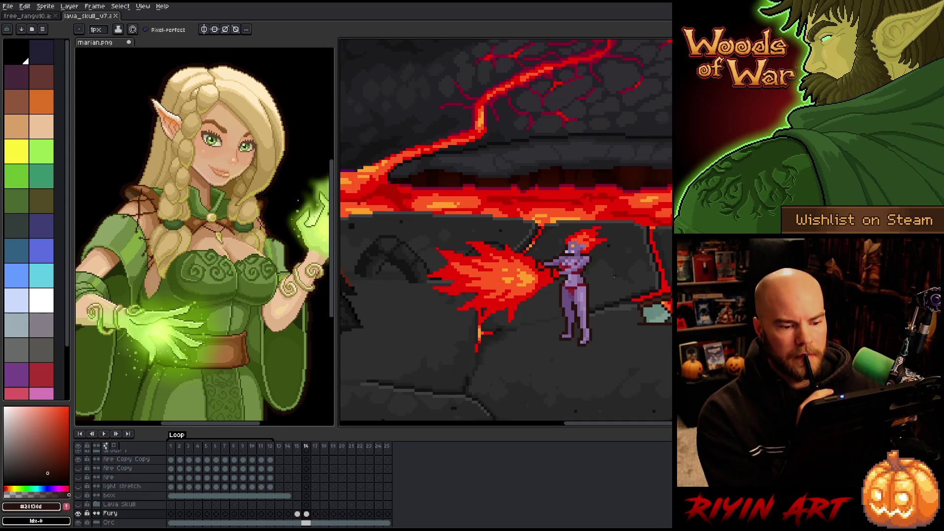
pyautogui.scroll(1, 642, 303)
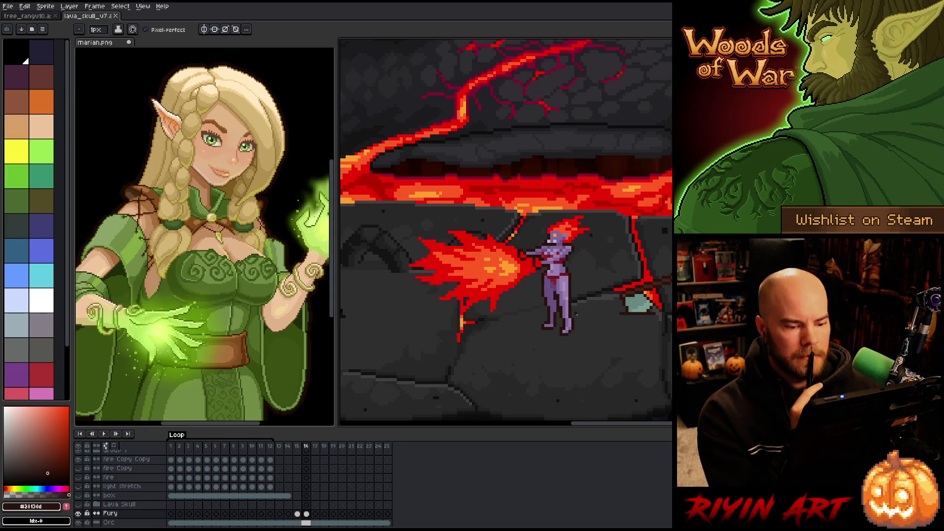
pyautogui.scroll(2, 580, 334)
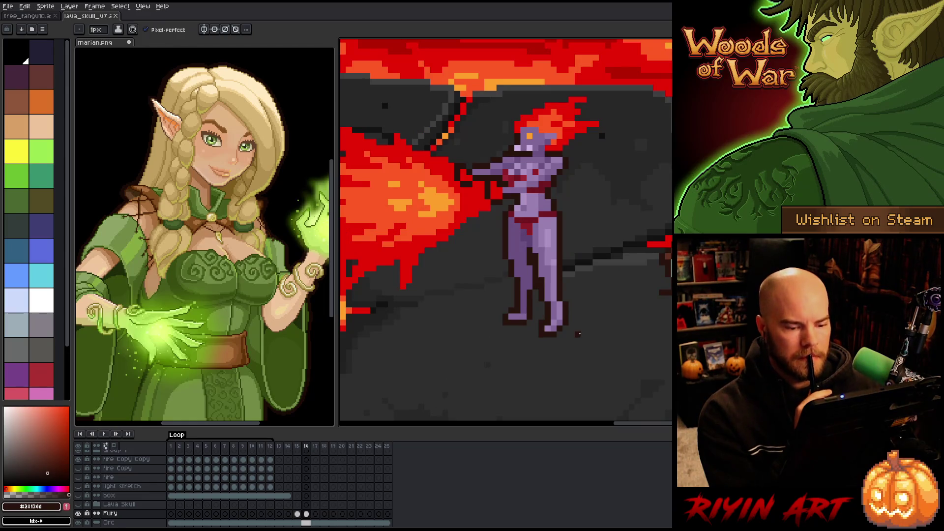
pyautogui.scroll(-2, 578, 333)
pyautogui.scroll(1, 616, 332)
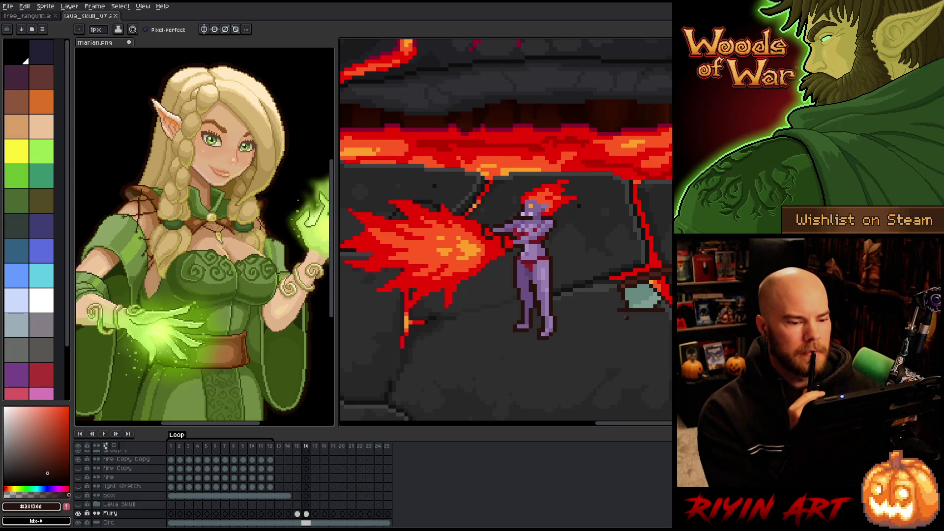
pyautogui.press('Left')
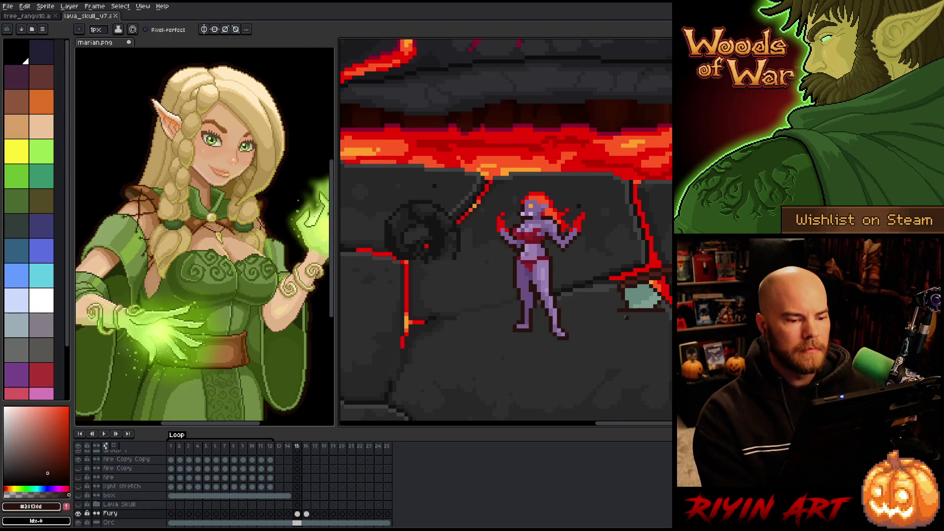
pyautogui.press('Right')
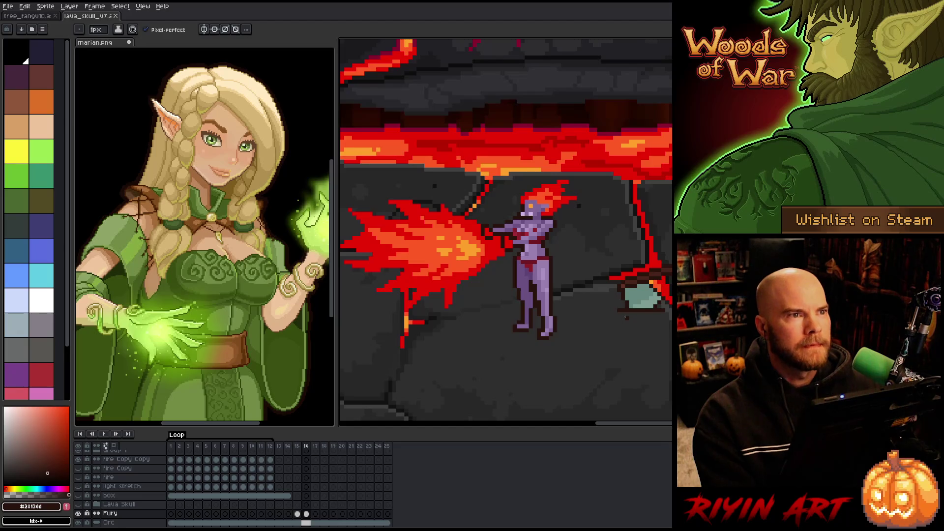
pyautogui.scroll(1, 625, 317)
pyautogui.press('Left')
pyautogui.press('Right')
pyautogui.press('Left')
pyautogui.press('Right')
pyautogui.press('space')
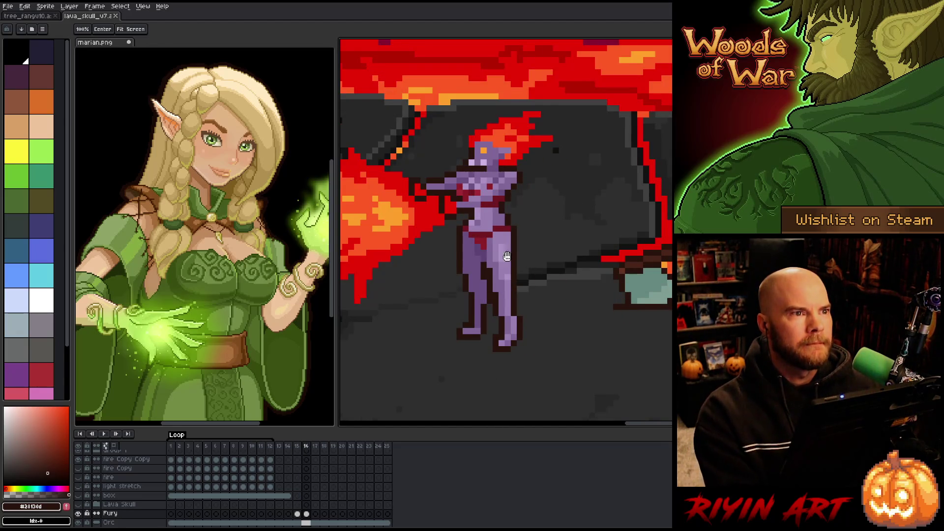
pyautogui.scroll(-2, 541, 276)
pyautogui.scroll(1, 556, 292)
pyautogui.press('Left')
pyautogui.press('Right')
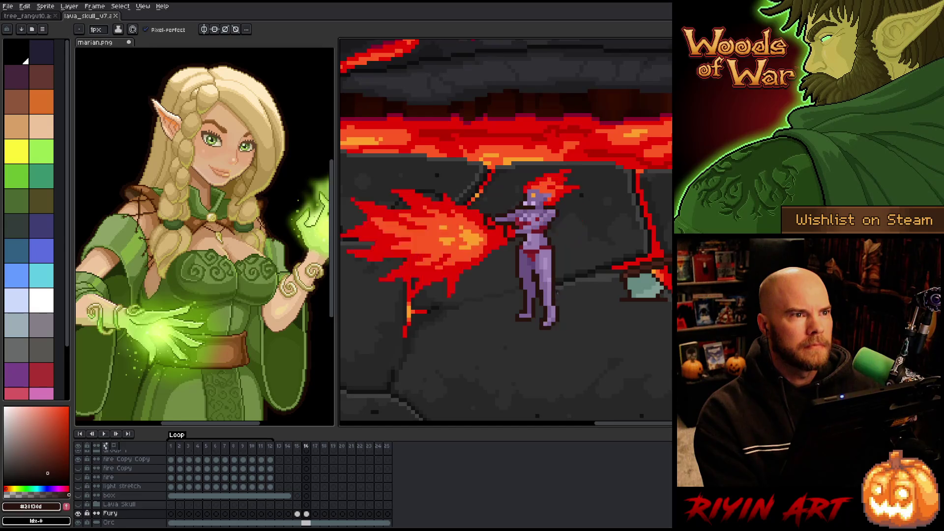
pyautogui.scroll(1, 570, 339)
# Replace frame 15's diagonal leg with the straight lower leg selected from frame 16.
pyautogui.press('m')
pyautogui.moveTo(576, 264); pyautogui.dragTo(526, 367)
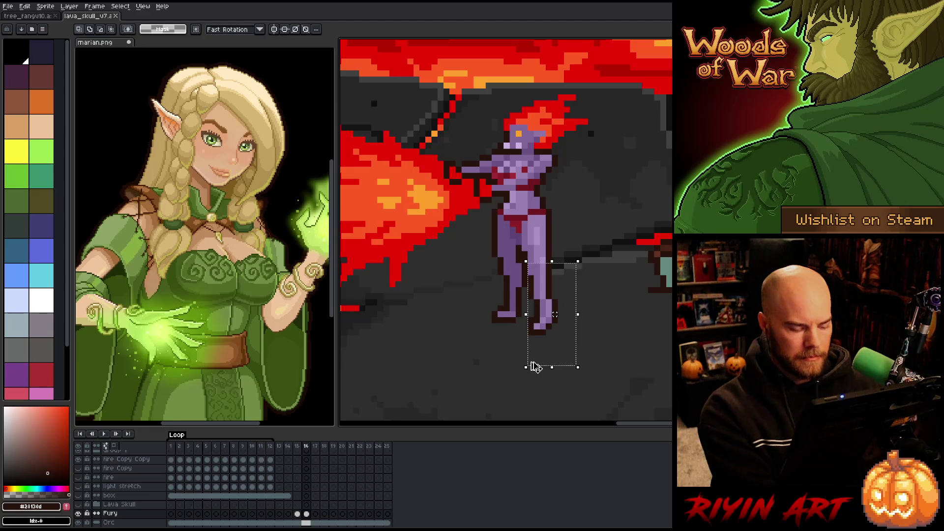
pyautogui.press('Right')
pyautogui.press('Left')
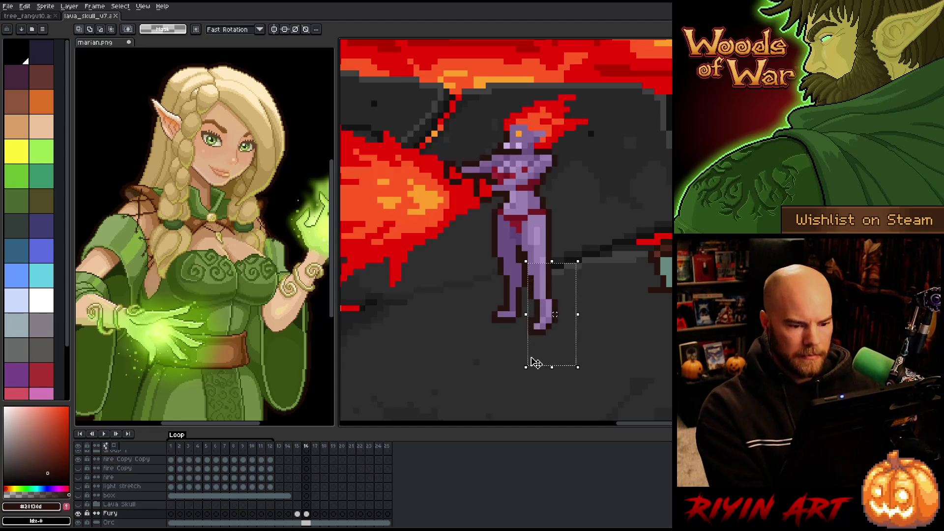
pyautogui.press('Left')
pyautogui.press('Delete')
pyautogui.hotkey('ctrl', 'v')
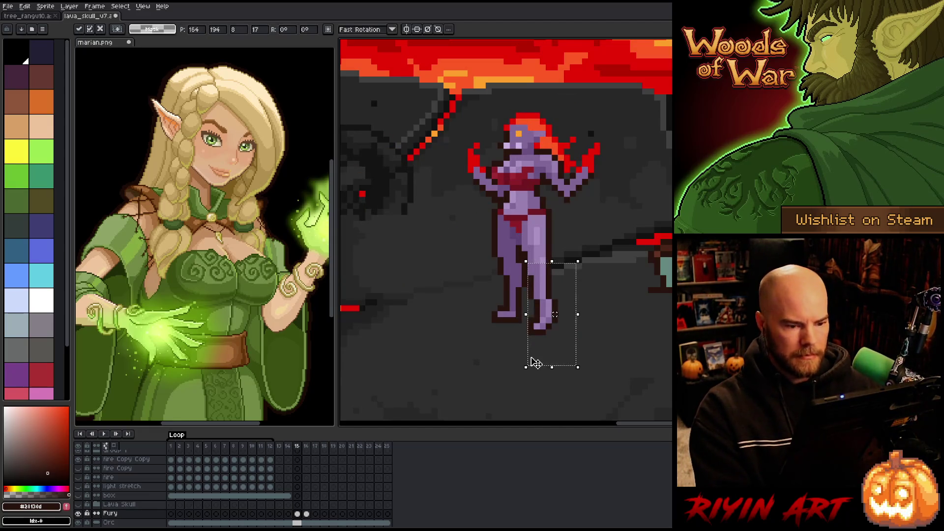
pyautogui.press('Return')
pyautogui.hotkey('ctrl', 'd')
# Flip between frames 15 and 16 to check that the pasted straight leg lines up.
pyautogui.press('Right')
pyautogui.press('Left')
pyautogui.press('Right')
pyautogui.press('Left')
pyautogui.press('b')
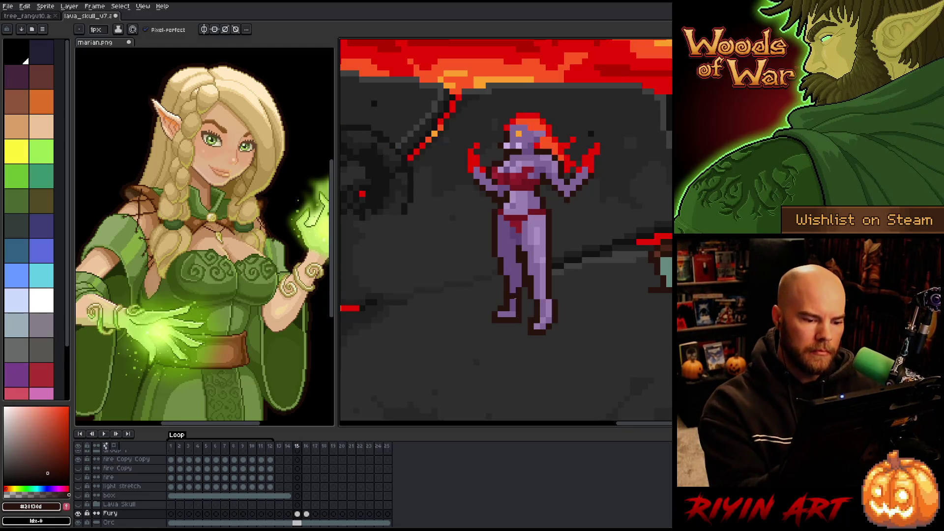
pyautogui.press('Right')
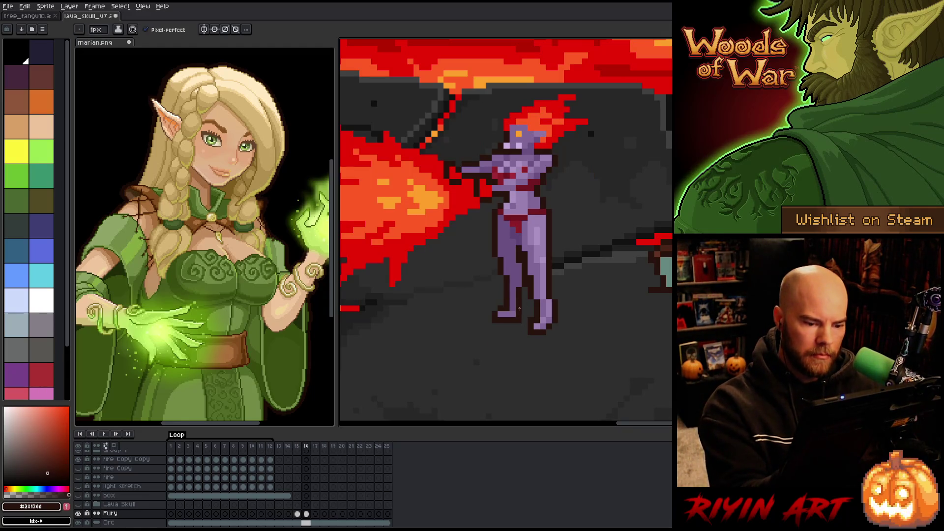
pyautogui.scroll(-3, 519, 308)
pyautogui.press('Left')
pyautogui.press('Right')
pyautogui.press('Left')
pyautogui.press('Right')
pyautogui.press('Left')
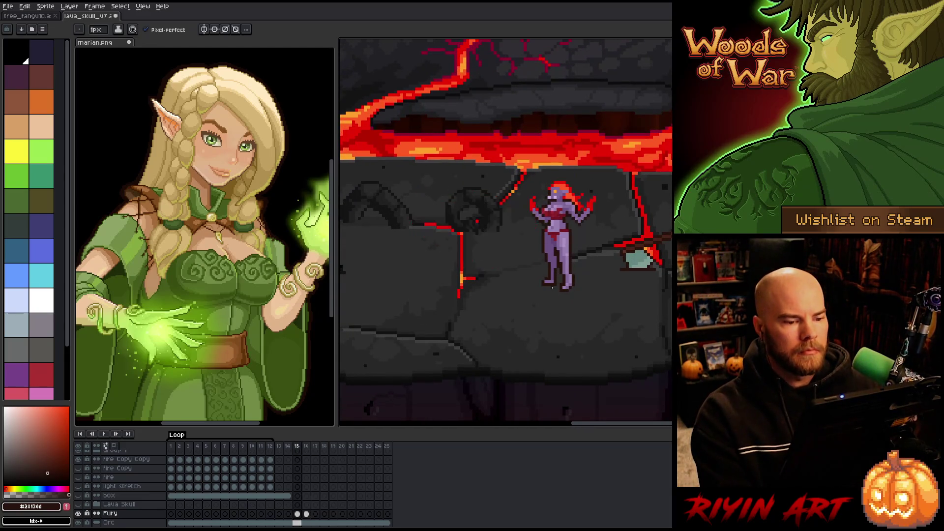
pyautogui.press('Right')
pyautogui.press('Left')
pyautogui.press('Right')
pyautogui.press('Left')
pyautogui.press('Right')
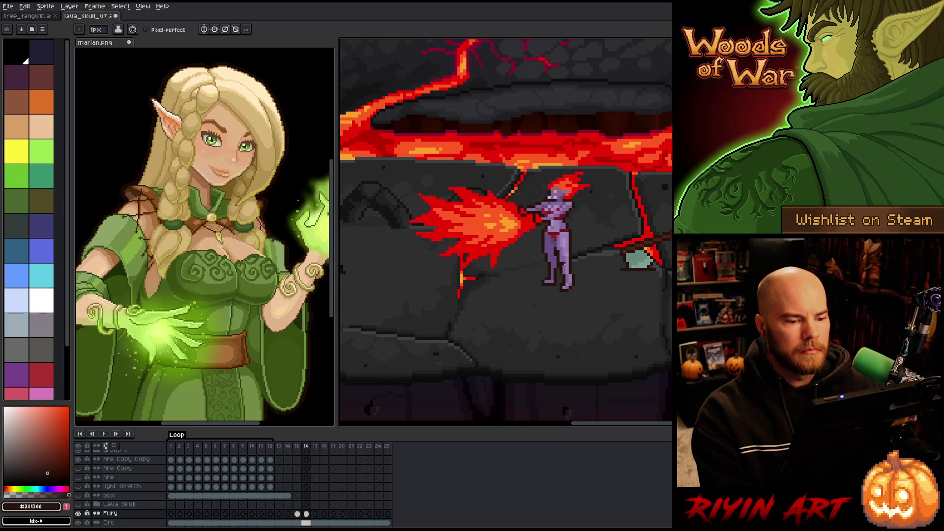
pyautogui.press('Left')
pyautogui.press('Right')
pyautogui.press('Left')
pyautogui.press('Right')
pyautogui.press('Left')
pyautogui.press('Right')
pyautogui.press('Left')
pyautogui.press('Right')
pyautogui.press('Left')
pyautogui.press('Right')
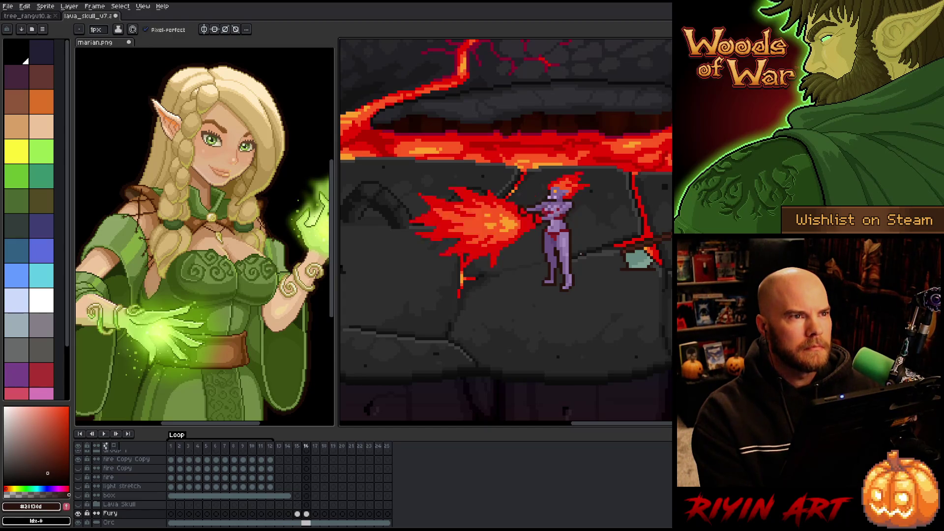
pyautogui.scroll(1, 582, 215)
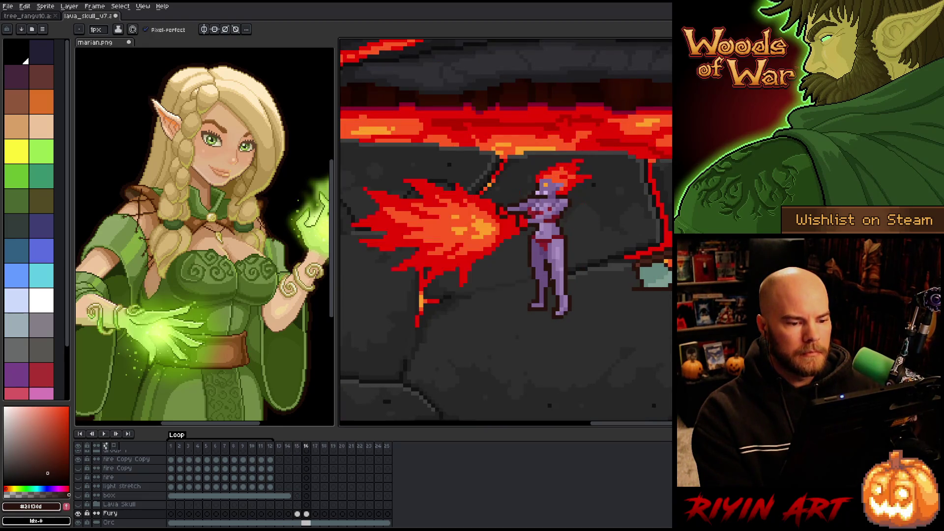
pyautogui.moveTo(558, 262); pyautogui.dragTo(567, 312)
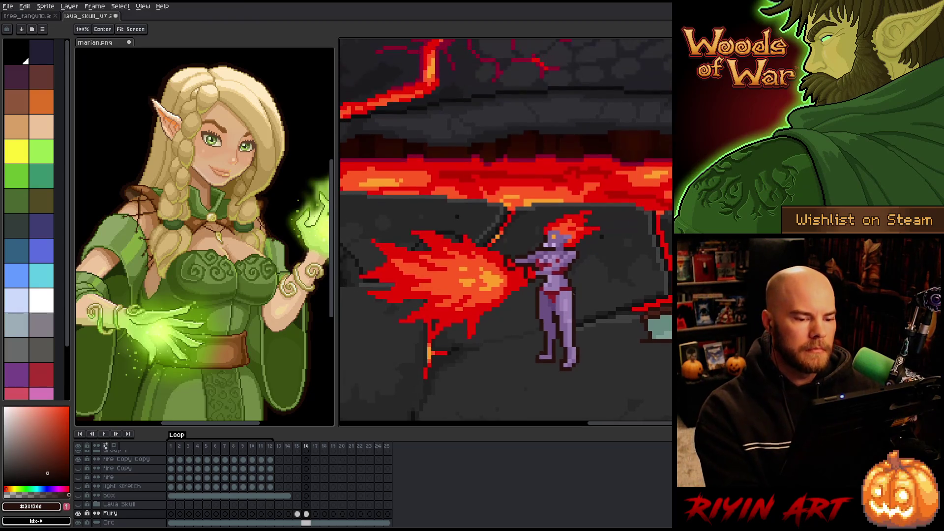
# Draw a flame outline from the hip toward the wall in the hair's red and fill it.
pyautogui.press('alt')
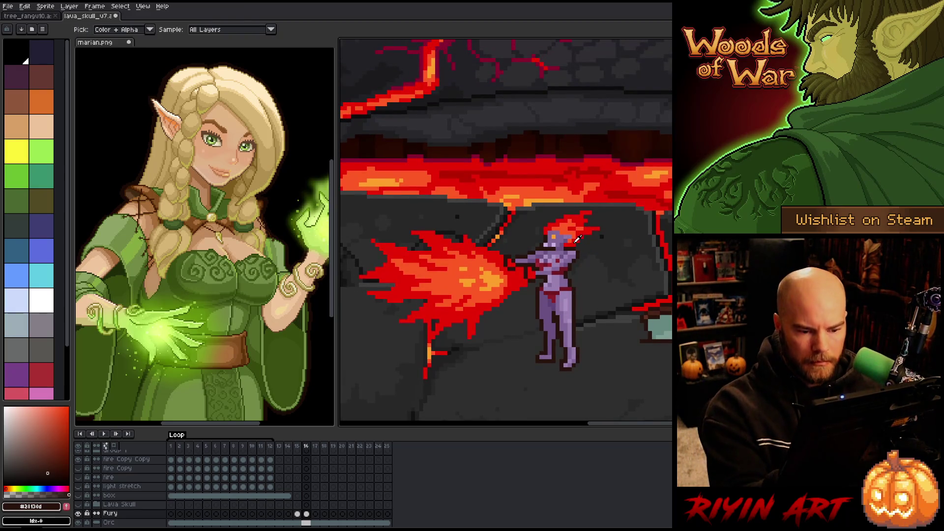
pyautogui.click(577, 241)
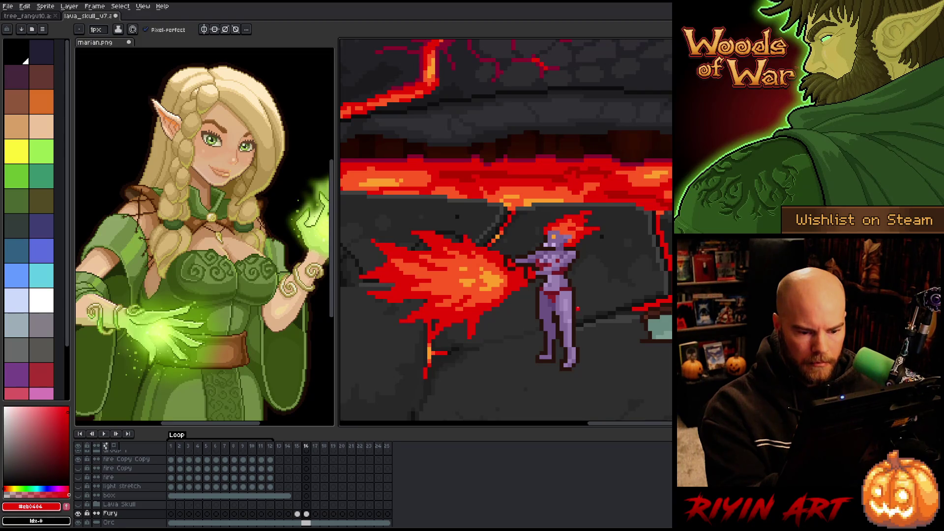
pyautogui.moveTo(578, 296)
pyautogui.mouseDown()
pyautogui.moveTo(644, 235)
pyautogui.moveTo(604, 241)
pyautogui.moveTo(614, 228)
pyautogui.mouseUp()
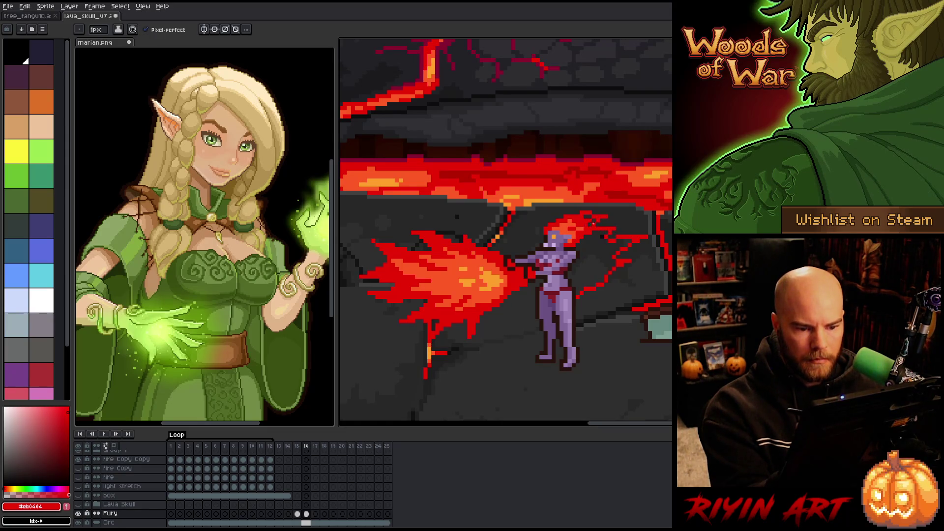
pyautogui.press('g')
pyautogui.click(585, 268)
# Magic-wand select the red flame and shade it with dark red, orange, dark brown and bright orange.
pyautogui.press('w')
pyautogui.click(585, 267)
pyautogui.press('b')
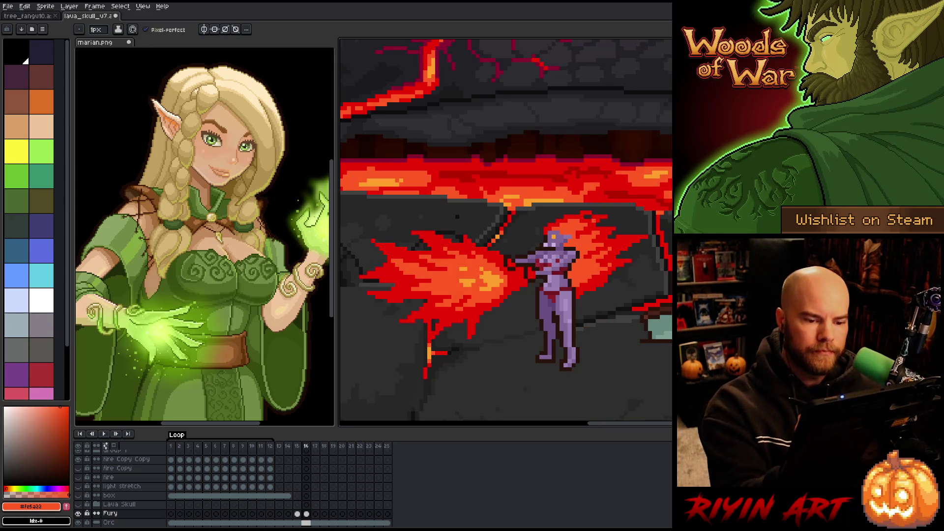
pyautogui.keyDown('alt'); pyautogui.click(597, 218); pyautogui.keyUp('alt')
pyautogui.keyDown('alt'); pyautogui.click(589, 215); pyautogui.keyUp('alt')
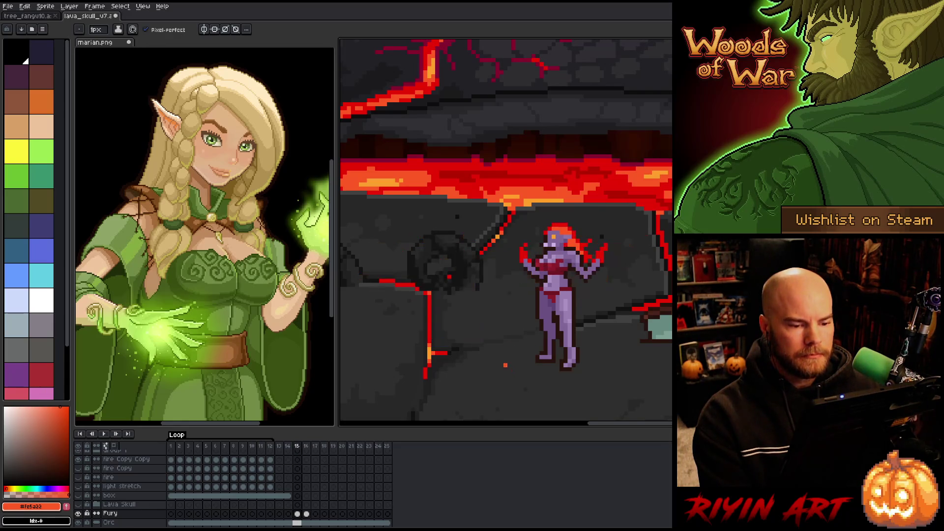
pyautogui.click(47, 472)
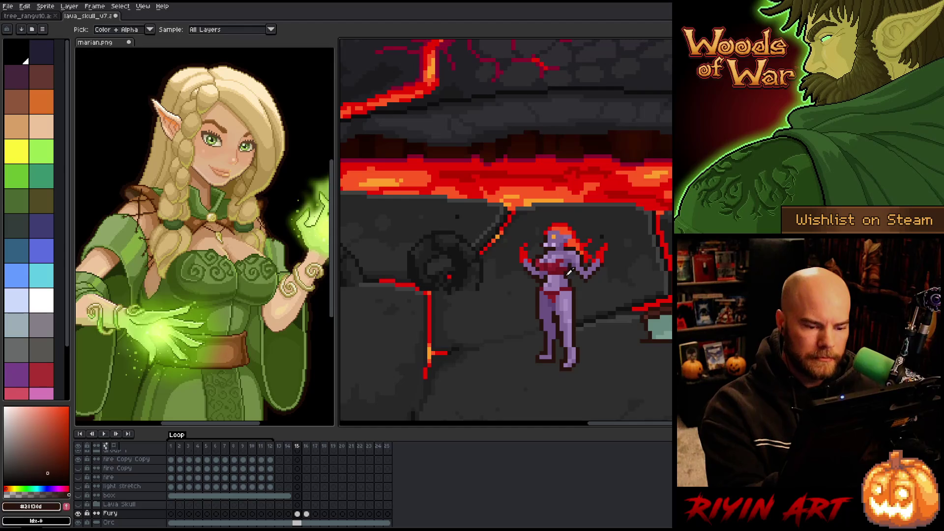
pyautogui.keyDown('alt'); pyautogui.click(578, 174); pyautogui.keyUp('alt')
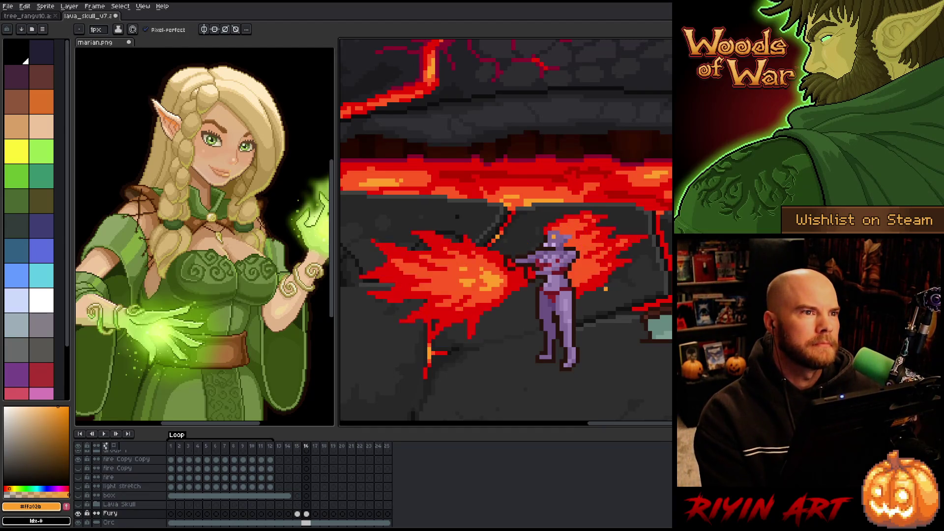
# Flip between frames 15 and 16 to review the fire behind the figure.
pyautogui.scroll(-2, 589, 273)
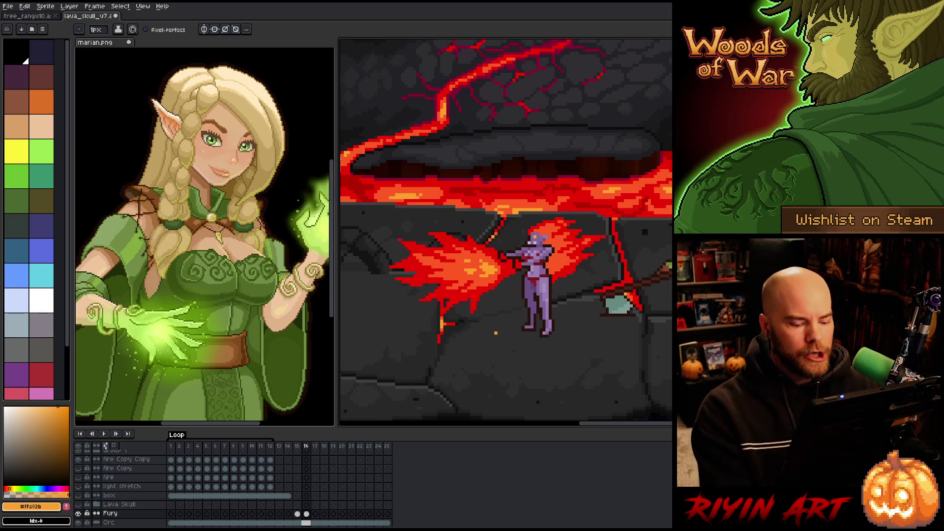
pyautogui.press('Left')
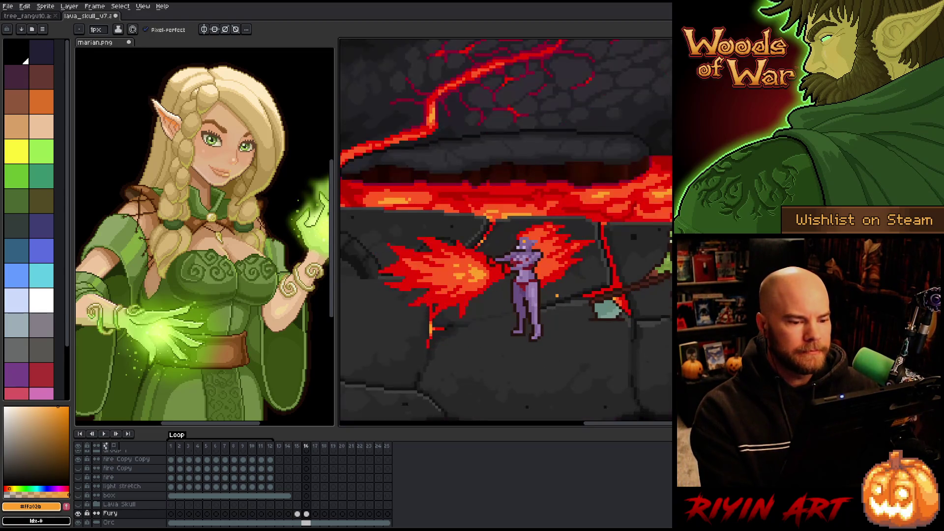
pyautogui.scroll(1, 523, 295)
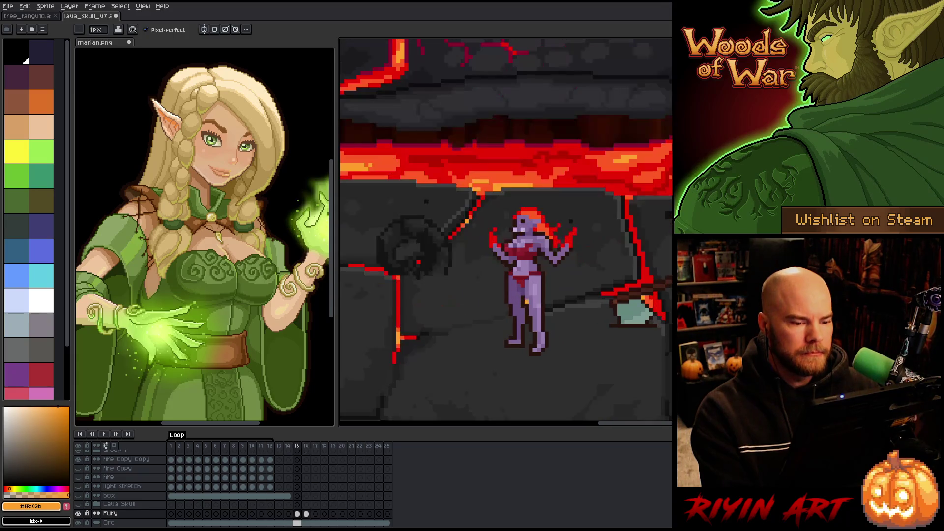
pyautogui.press('Right')
pyautogui.press('Left')
pyautogui.press('Right')
pyautogui.moveTo(545, 273); pyautogui.dragTo(551, 295)
pyautogui.press('Left')
pyautogui.press('Right')
pyautogui.press('Left')
pyautogui.press('Right')
pyautogui.press('Left')
pyautogui.press('Right')
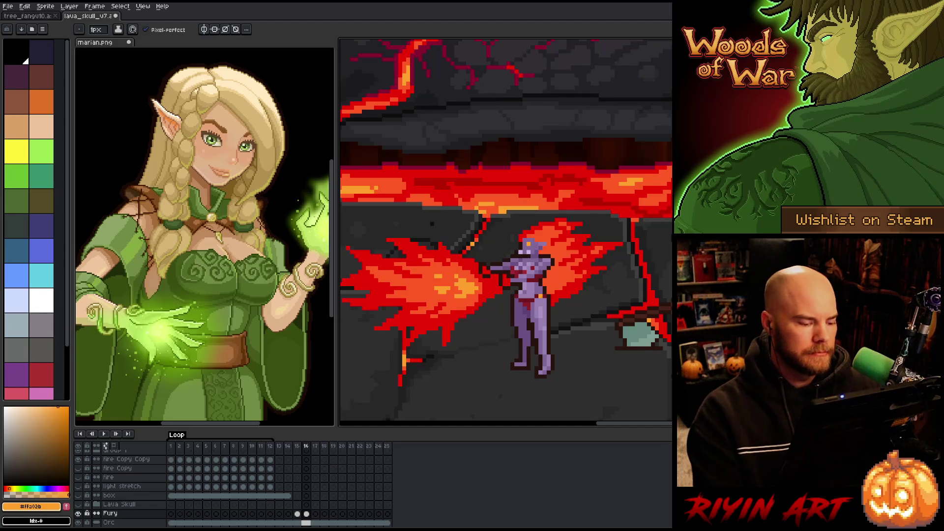
# Sample the fire's red and add red pixels along the fire's top edge.
pyautogui.keyDown('alt'); pyautogui.click(524, 225); pyautogui.keyUp('alt')
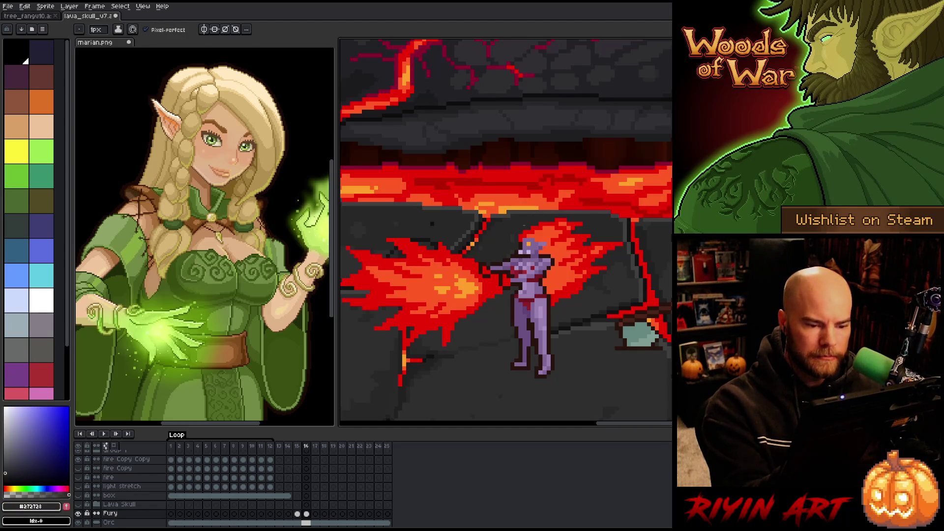
pyautogui.keyDown('alt'); pyautogui.click(527, 224); pyautogui.keyUp('alt')
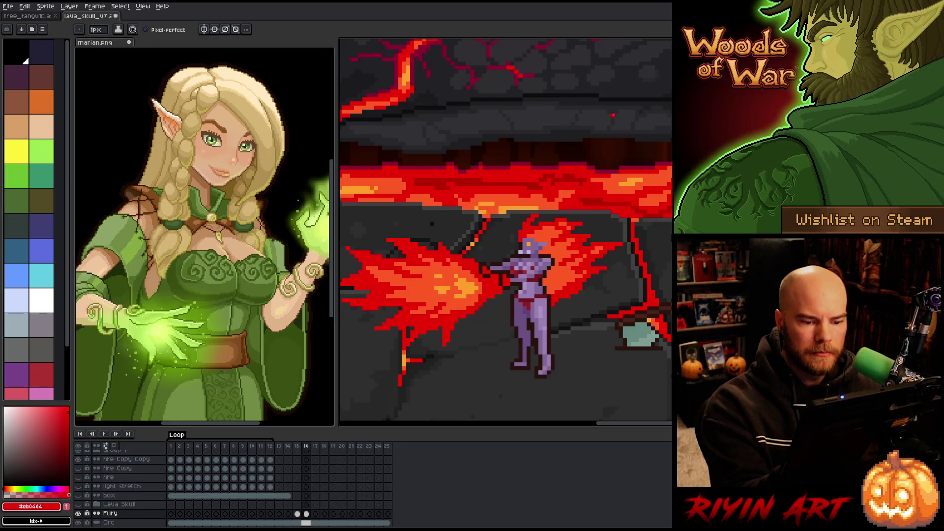
pyautogui.keyDown('alt'); pyautogui.click(536, 225); pyautogui.keyUp('alt')
pyautogui.keyDown('alt'); pyautogui.click(537, 225); pyautogui.keyUp('alt')
pyautogui.moveTo(544, 221); pyautogui.dragTo(551, 215)
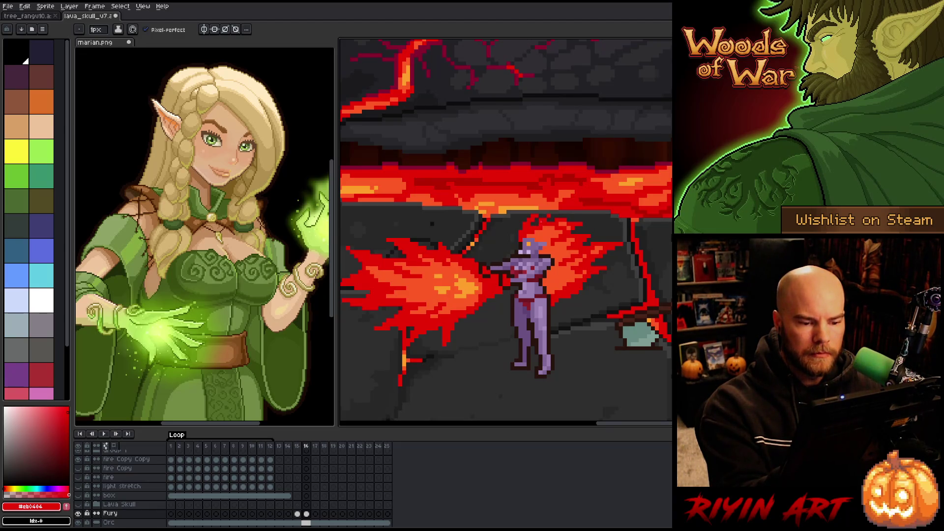
pyautogui.keyDown('alt'); pyautogui.click(551, 231); pyautogui.keyUp('alt')
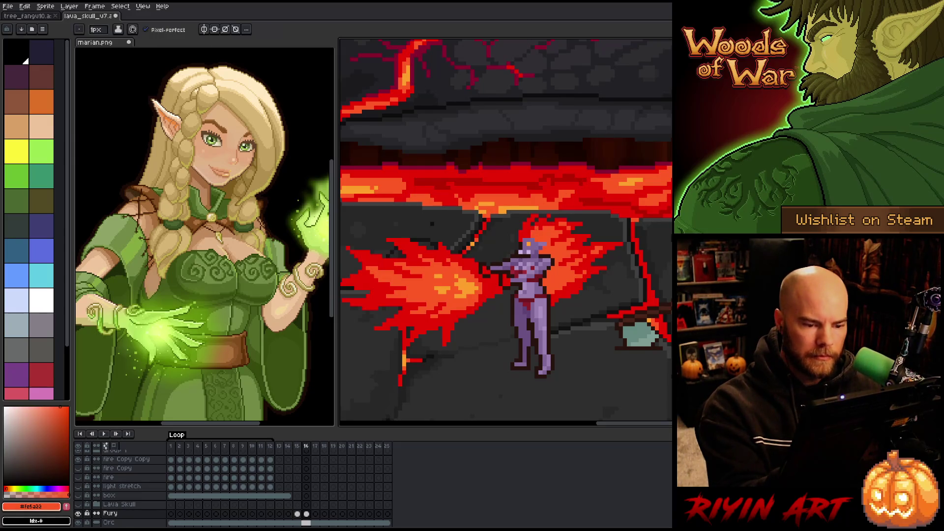
# Select the fire behind the figure and erase the extra strands and red specks to its right.
pyautogui.press('w')
pyautogui.click(551, 265)
pyautogui.keyDown('shift'); pyautogui.click(579, 266); pyautogui.keyUp('shift')
pyautogui.press('b')
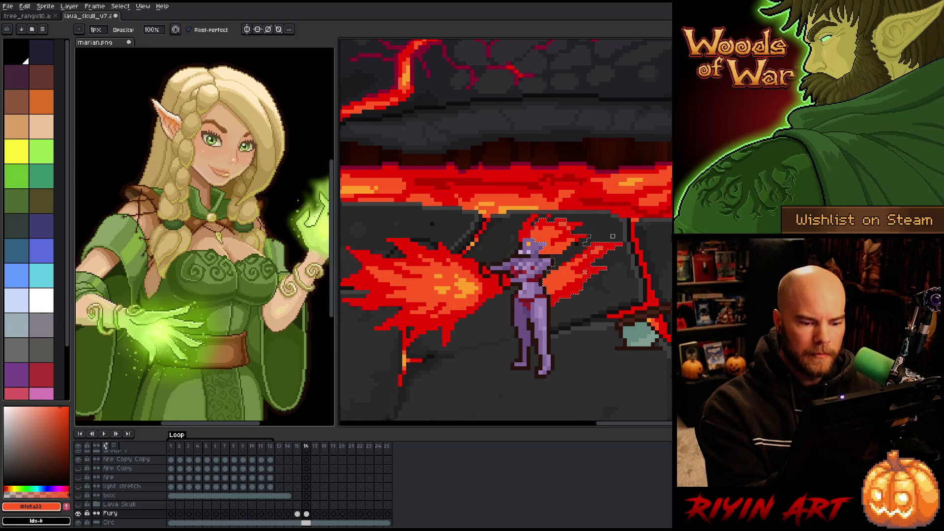
pyautogui.moveTo(602, 268)
pyautogui.mouseDown()
pyautogui.moveTo(565, 290)
pyautogui.moveTo(615, 265)
pyautogui.moveTo(580, 290)
pyautogui.mouseUp()
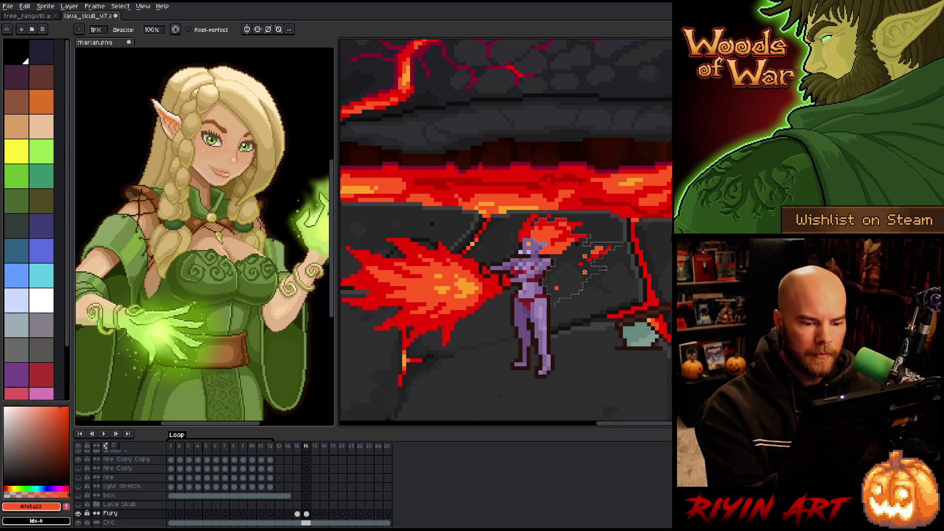
pyautogui.hotkey('ctrl', 'd')
pyautogui.click(606, 250)
pyautogui.click(590, 257)
# Touch up the flaming hair with red and orange pixels and save the sprite.
pyautogui.keyDown('alt'); pyautogui.click(580, 231); pyautogui.keyUp('alt')
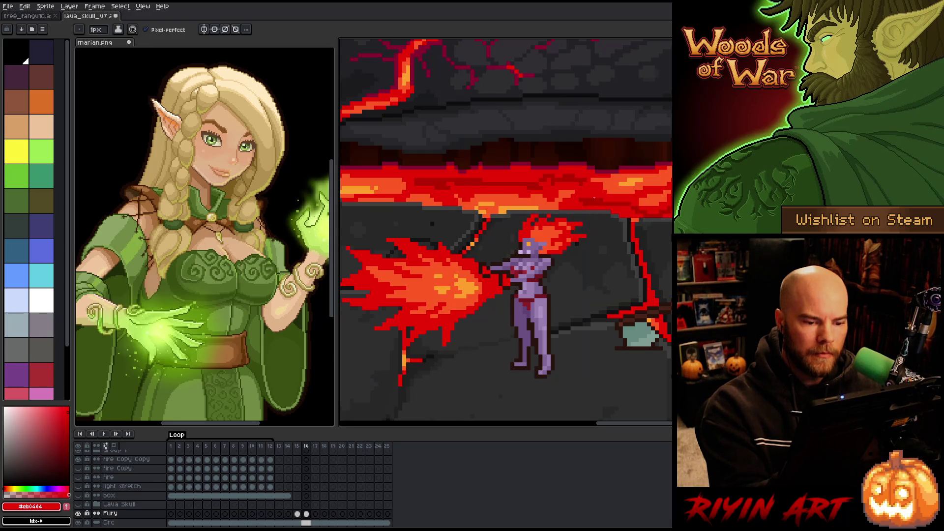
pyautogui.keyDown('alt'); pyautogui.click(551, 225); pyautogui.keyUp('alt')
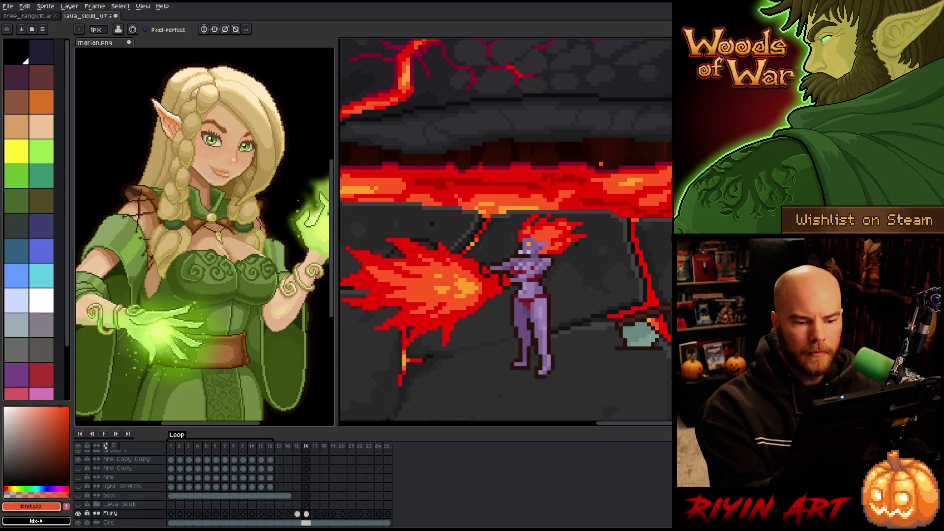
pyautogui.keyDown('alt'); pyautogui.click(541, 220); pyautogui.keyUp('alt')
pyautogui.keyDown('alt'); pyautogui.click(536, 219); pyautogui.keyUp('alt')
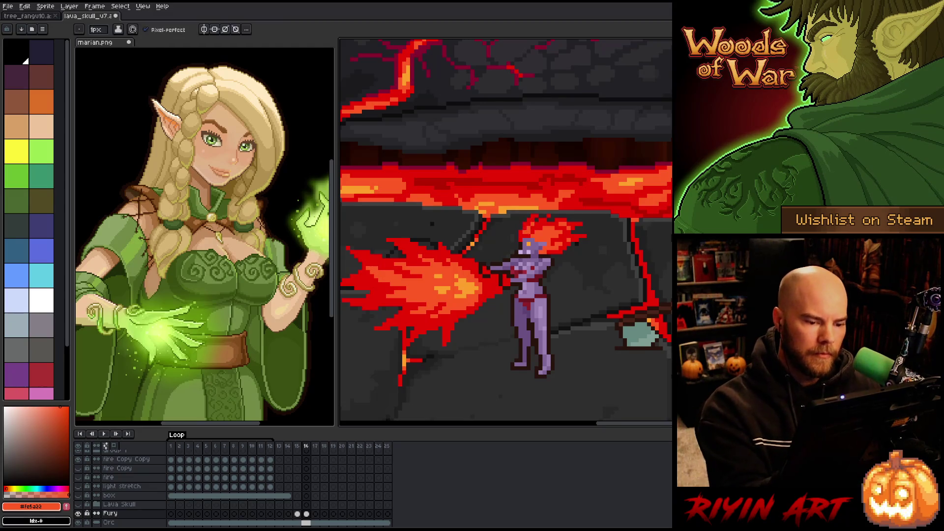
pyautogui.hotkey('ctrl', 's')
pyautogui.keyDown('alt'); pyautogui.click(644, 295); pyautogui.keyUp('alt')
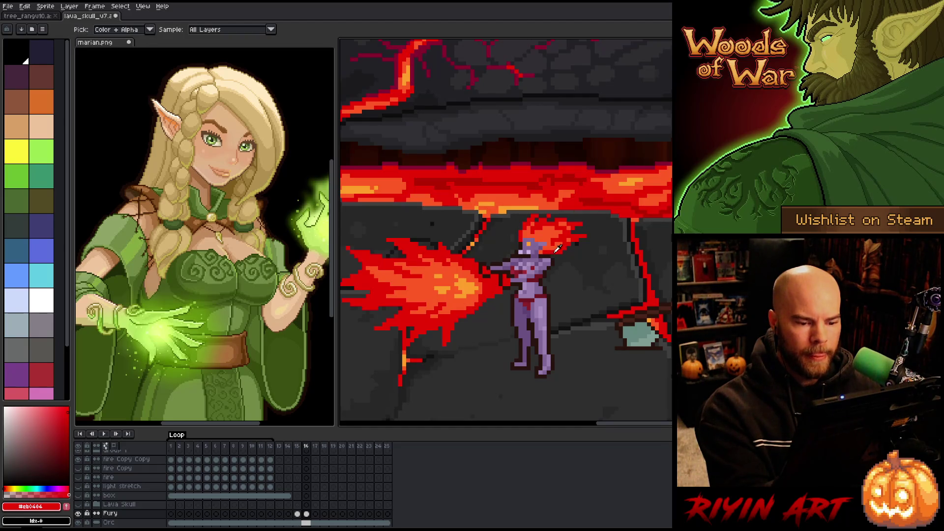
pyautogui.keyDown('alt'); pyautogui.click(575, 214); pyautogui.keyUp('alt')
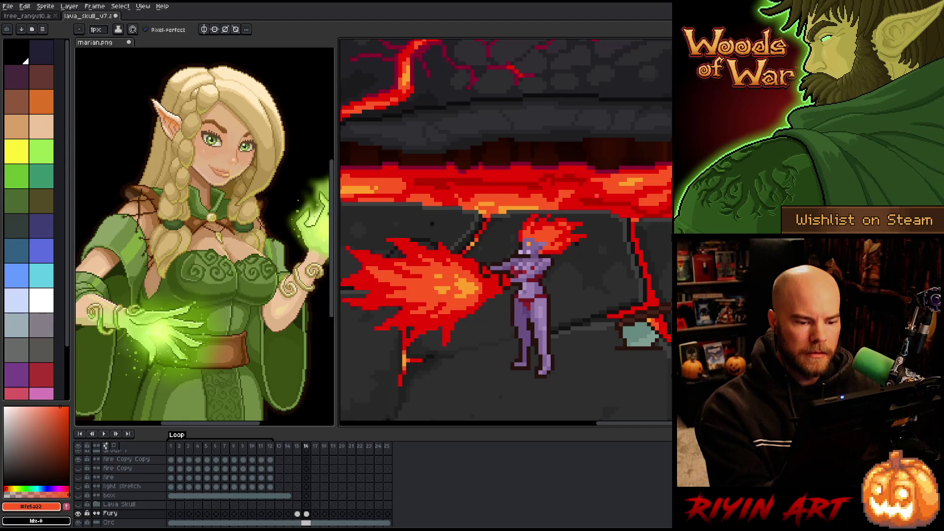
pyautogui.hotkey('ctrl', 's')
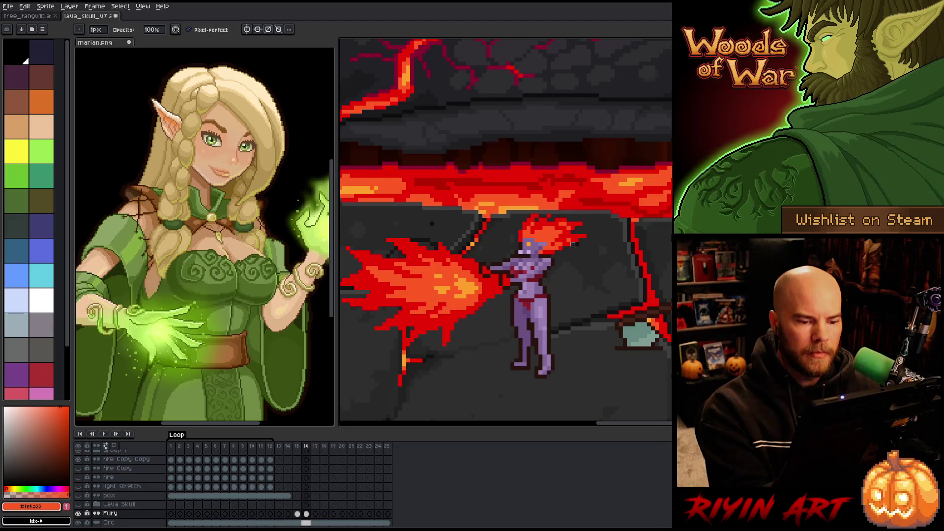
# Step back and forth between frames 15 and 16 to compare the trimmed hair.
pyautogui.keyDown('alt'); pyautogui.click(630, 227); pyautogui.keyUp('alt')
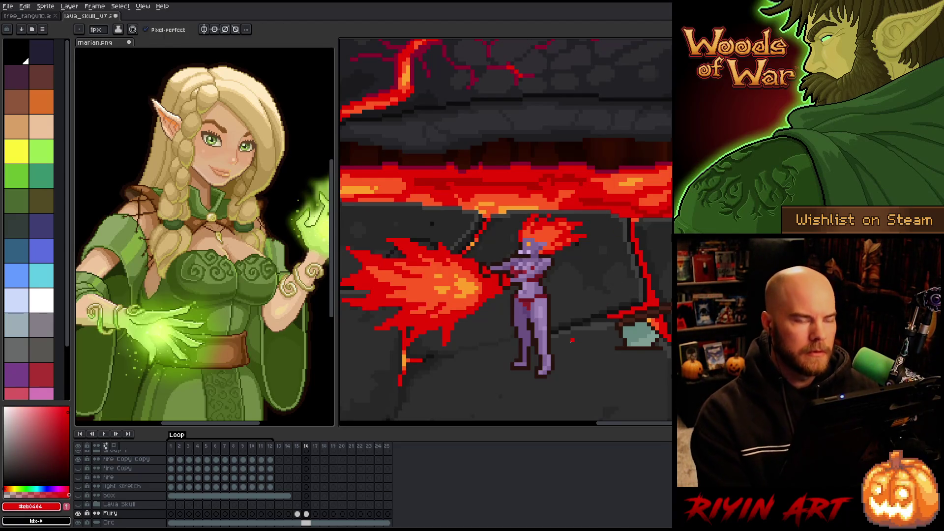
pyautogui.press(',')
pyautogui.press('.')
pyautogui.press(',')
pyautogui.press('.')
pyautogui.press(',')
pyautogui.press('.')
pyautogui.press(',')
pyautogui.press('.')
pyautogui.scroll(-1, 491, 304)
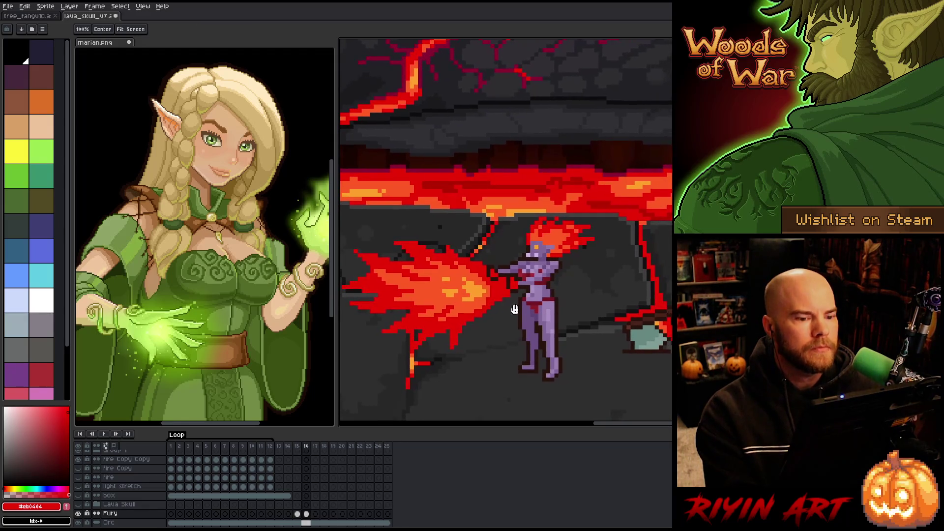
pyautogui.press(',')
pyautogui.press('.')
# On frame 15, sample the purple skin and dark brown outline, then erase pixels along the left arm.
pyautogui.press(',')
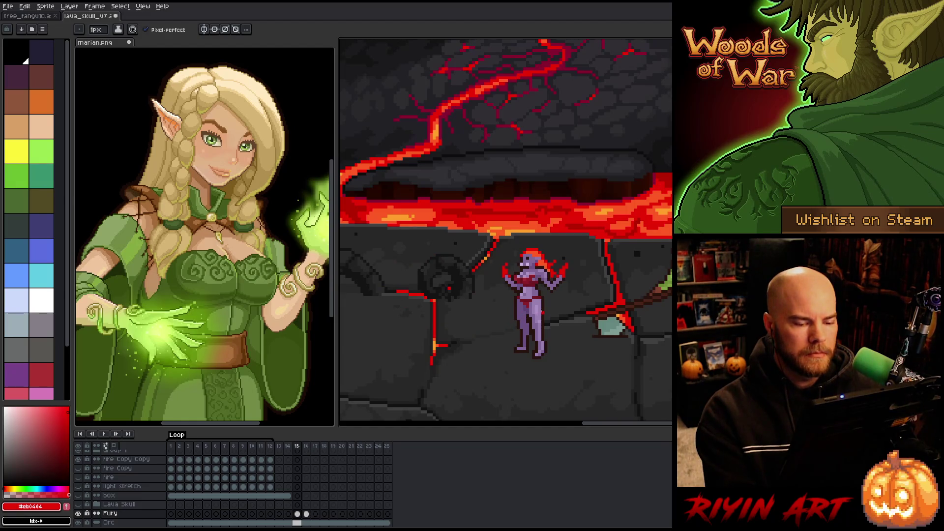
pyautogui.scroll(1, 542, 312)
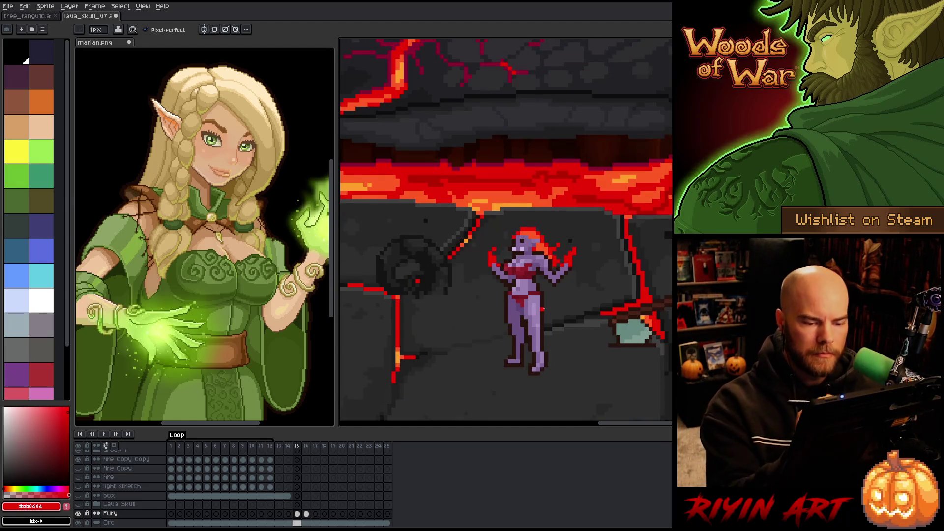
pyautogui.keyDown('alt'); pyautogui.click(554, 288); pyautogui.keyUp('alt')
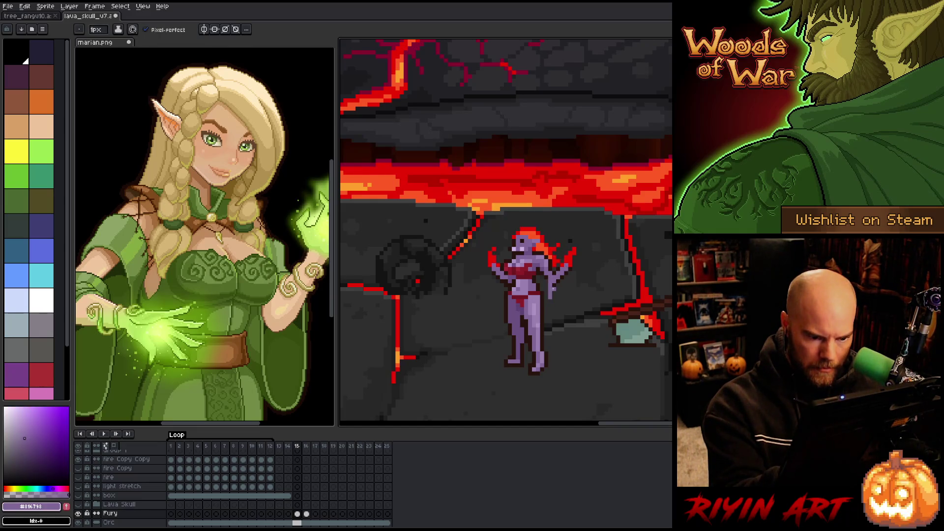
pyautogui.keyDown('alt'); pyautogui.click(557, 284); pyautogui.keyUp('alt')
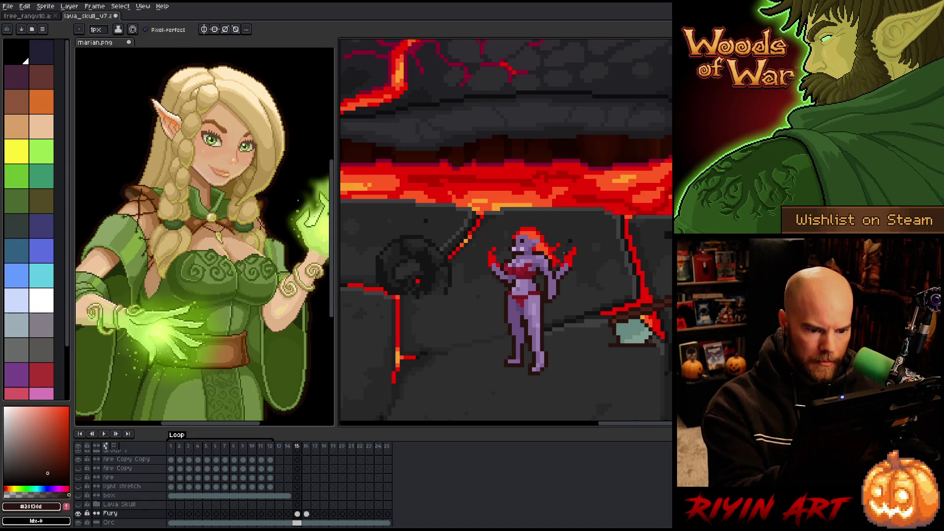
pyautogui.press('e')
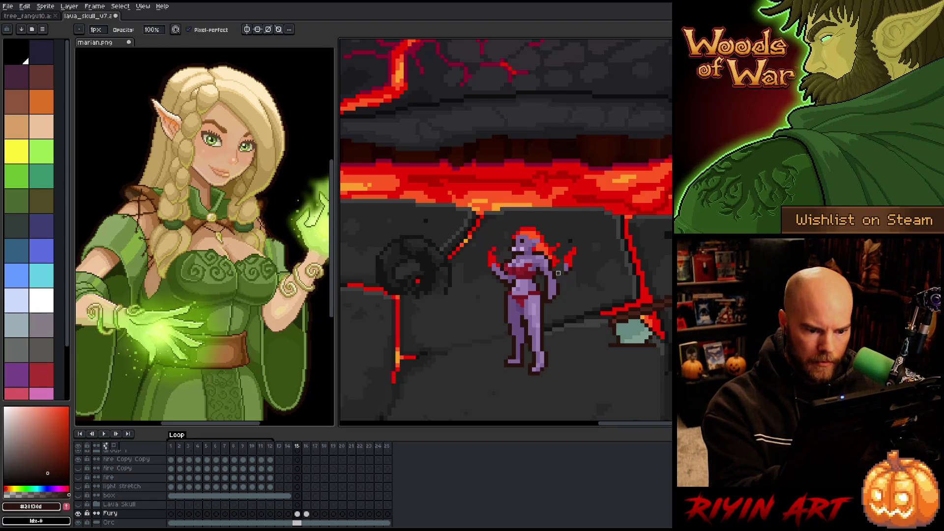
pyautogui.press('b')
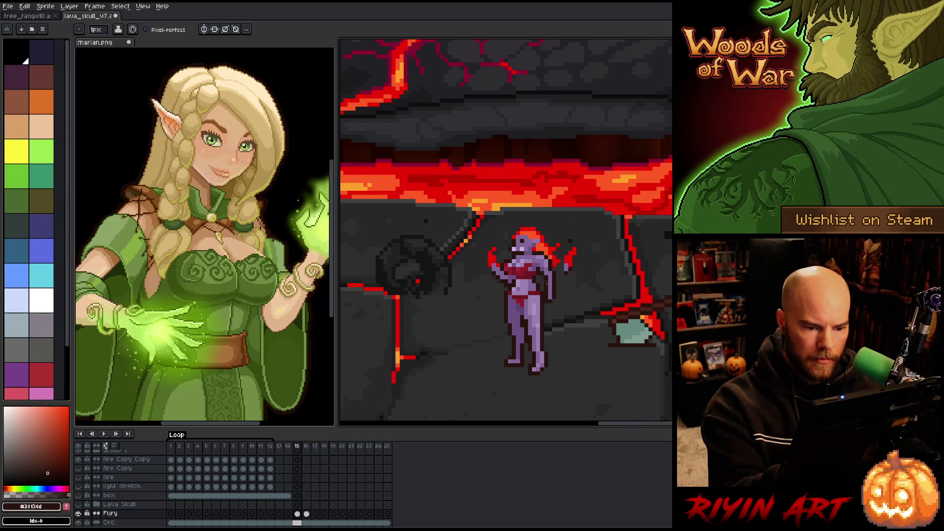
pyautogui.keyDown('alt'); pyautogui.click(530, 315); pyautogui.keyUp('alt')
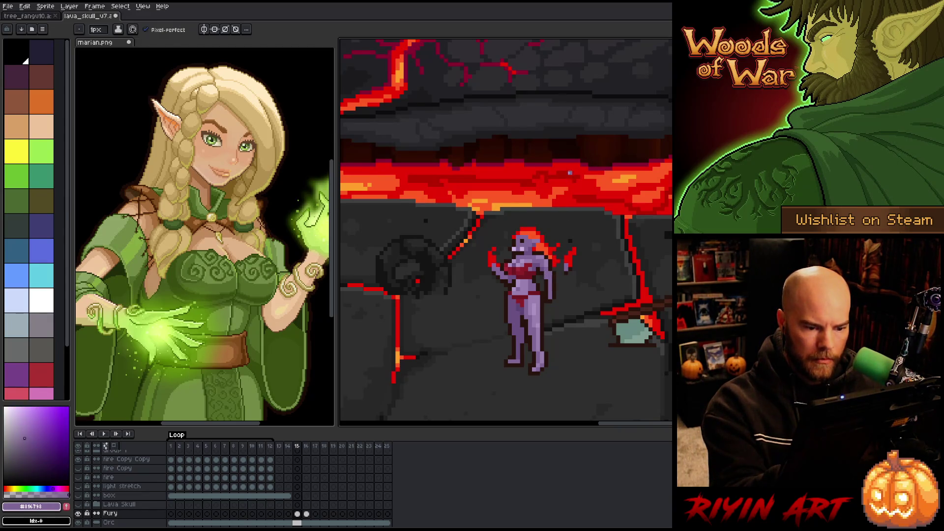
pyautogui.press('b')
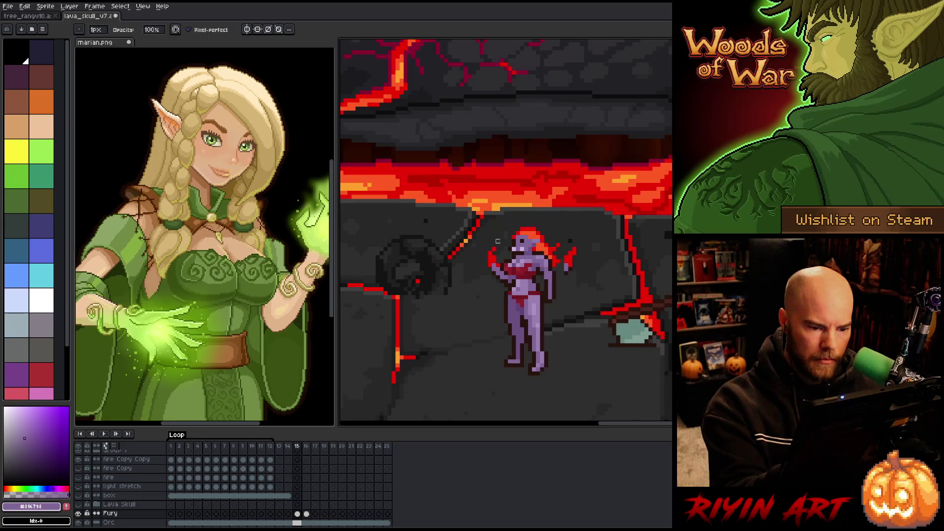
pyautogui.moveTo(502, 265); pyautogui.dragTo(499, 279)
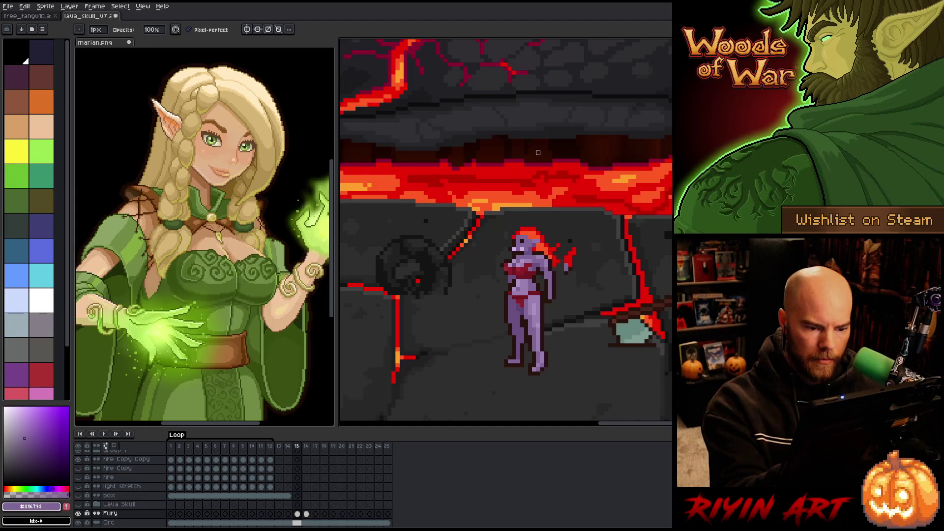
# Redraw the left arm's outer edge with darker purple and dark brown outline pixels.
pyautogui.keyDown('alt'); pyautogui.click(510, 277); pyautogui.keyUp('alt')
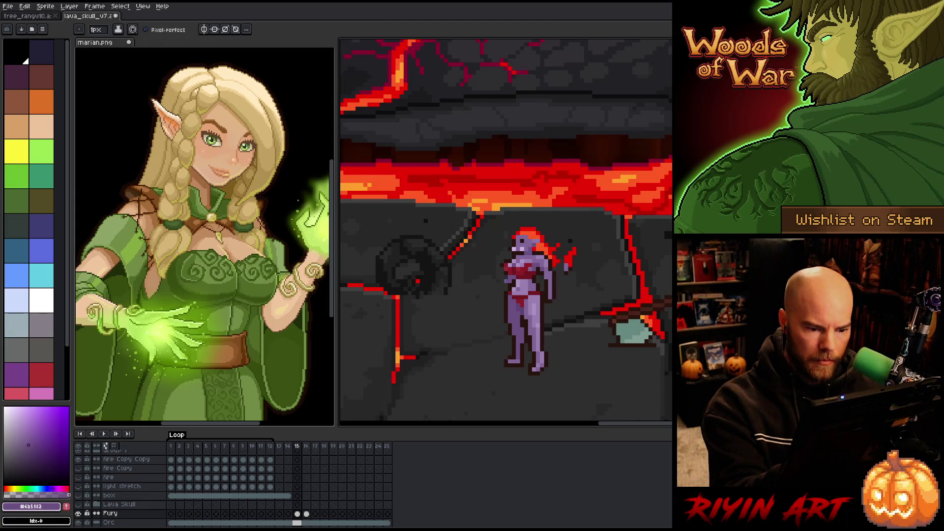
pyautogui.moveTo(503, 294); pyautogui.dragTo(502, 310)
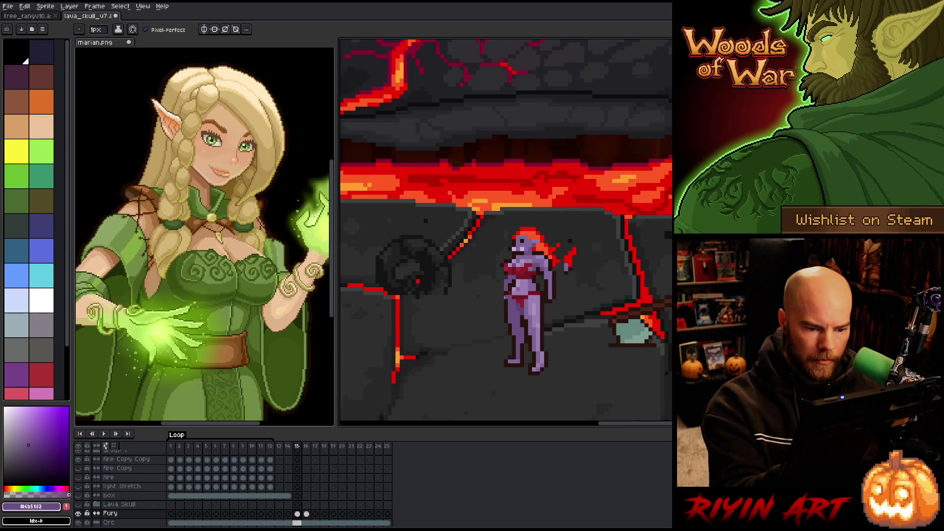
pyautogui.keyDown('alt'); pyautogui.click(522, 227); pyautogui.keyUp('alt')
pyautogui.moveTo(498, 284); pyautogui.dragTo(498, 303)
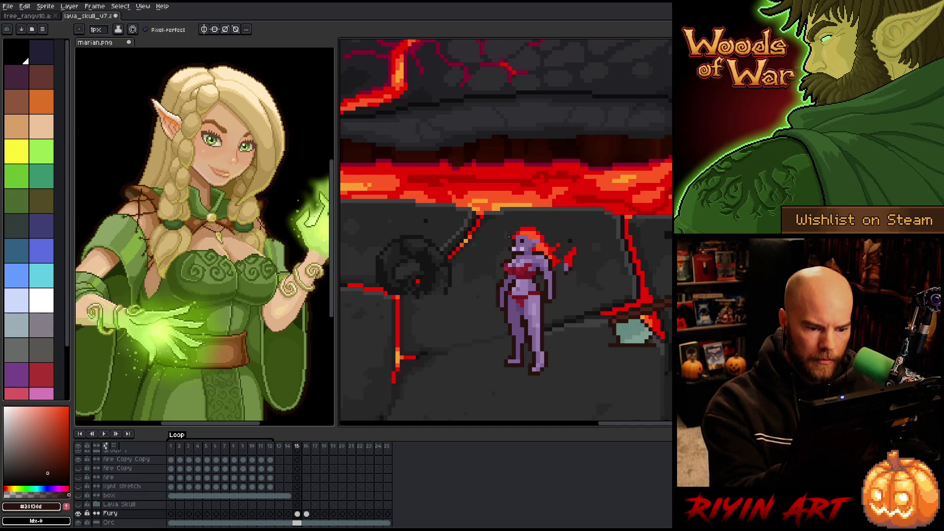
pyautogui.press('e')
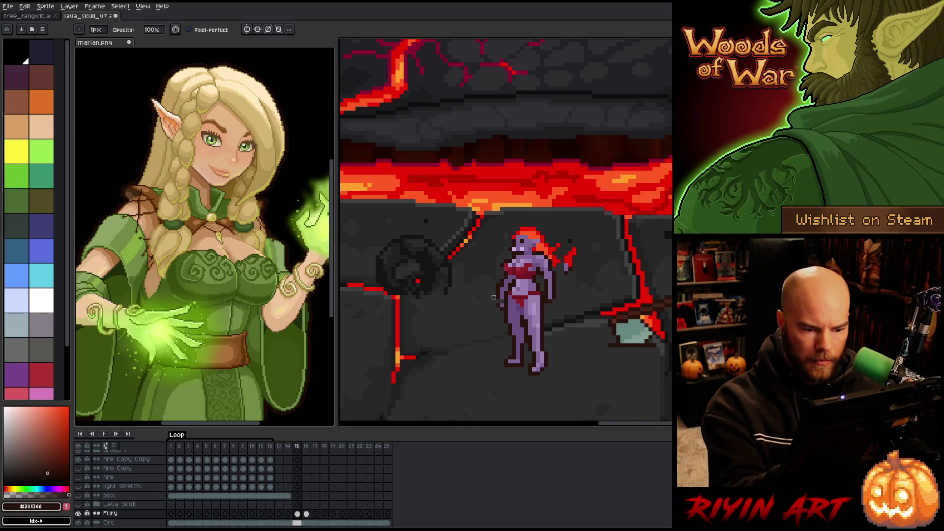
pyautogui.press('b')
pyautogui.press('e')
pyautogui.press('b')
pyautogui.press('e')
pyautogui.press('b')
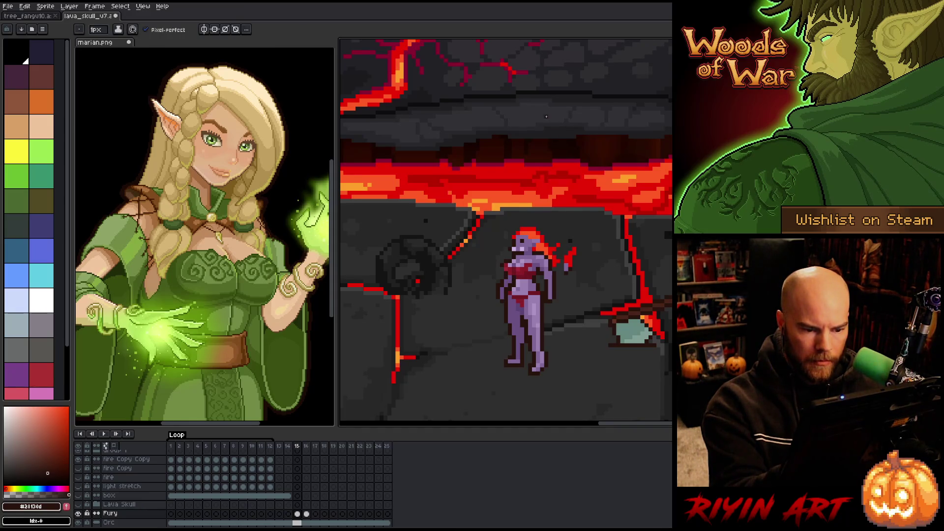
pyautogui.keyDown('alt'); pyautogui.click(514, 325); pyautogui.keyUp('alt')
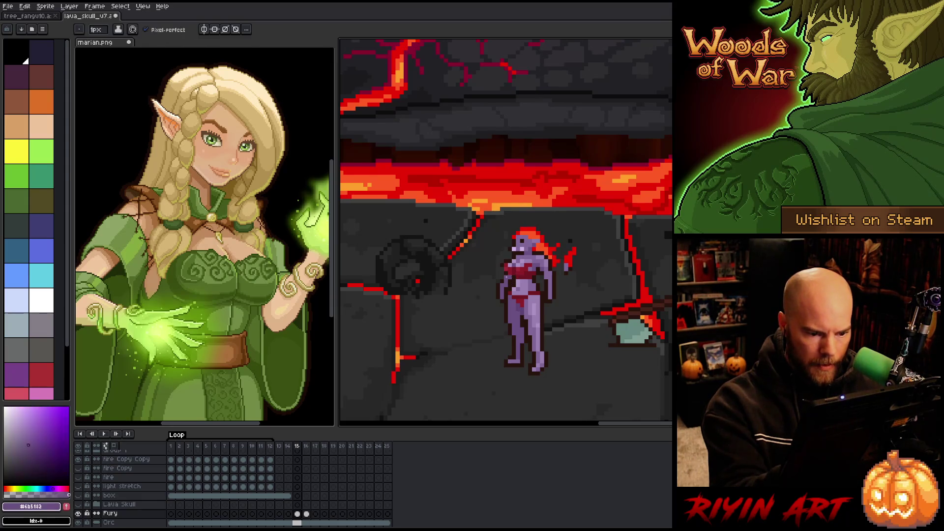
pyautogui.keyDown('alt'); pyautogui.click(505, 270); pyautogui.keyUp('alt')
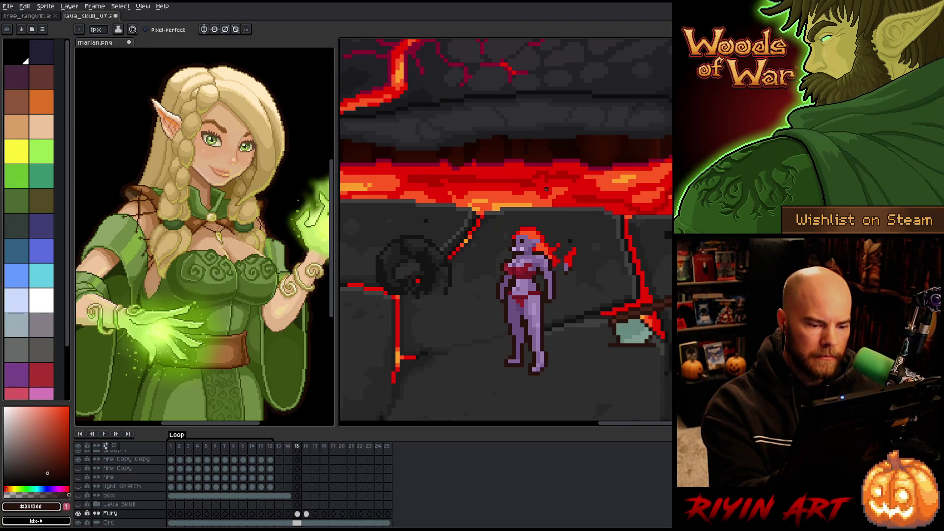
pyautogui.press('v')
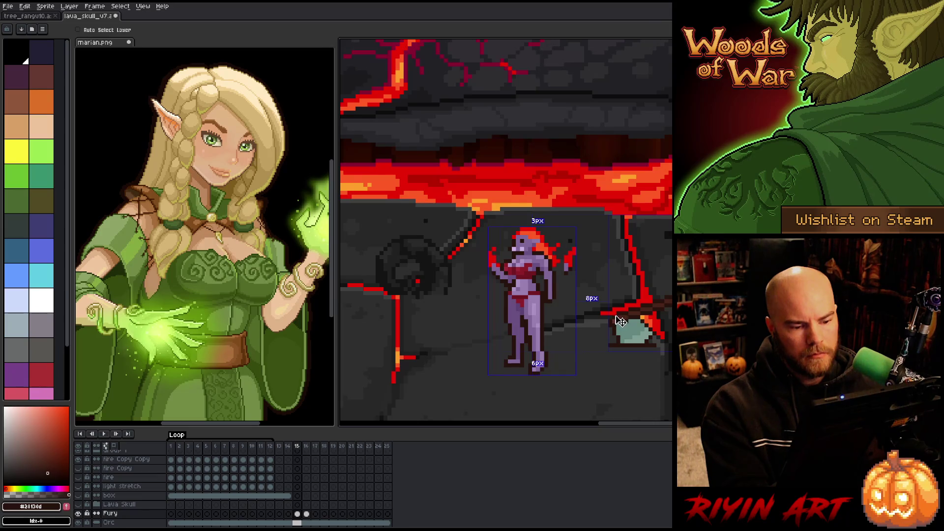
# Erase the existing red flame pixels beside the figure's right hand.
pyautogui.press('b')
pyautogui.press('e')
pyautogui.moveTo(569, 256)
pyautogui.mouseDown()
pyautogui.moveTo(570, 273)
pyautogui.moveTo(558, 269)
pyautogui.mouseUp()
# Draw red flame flecks beside her right hip and hand, eyedropping red and dark brown.
pyautogui.press('b')
pyautogui.keyDown('alt'); pyautogui.click(560, 260); pyautogui.keyUp('alt')
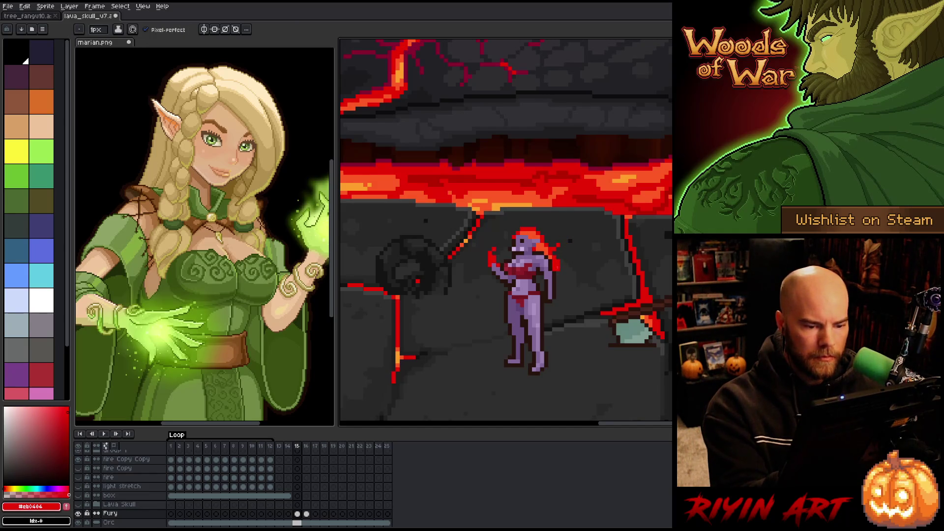
pyautogui.moveTo(556, 303)
pyautogui.mouseDown()
pyautogui.moveTo(565, 295)
pyautogui.moveTo(547, 300)
pyautogui.moveTo(548, 291)
pyautogui.mouseUp()
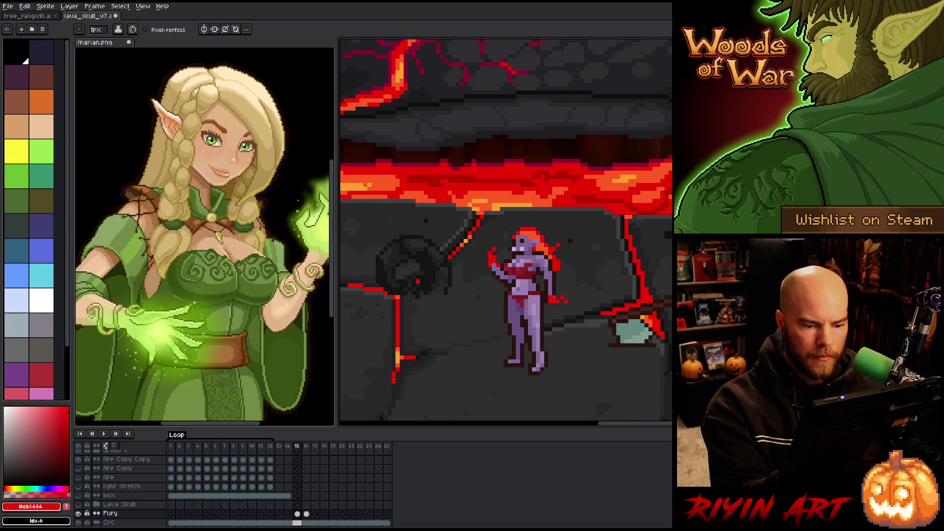
pyautogui.keyDown('alt'); pyautogui.click(553, 299); pyautogui.keyUp('alt')
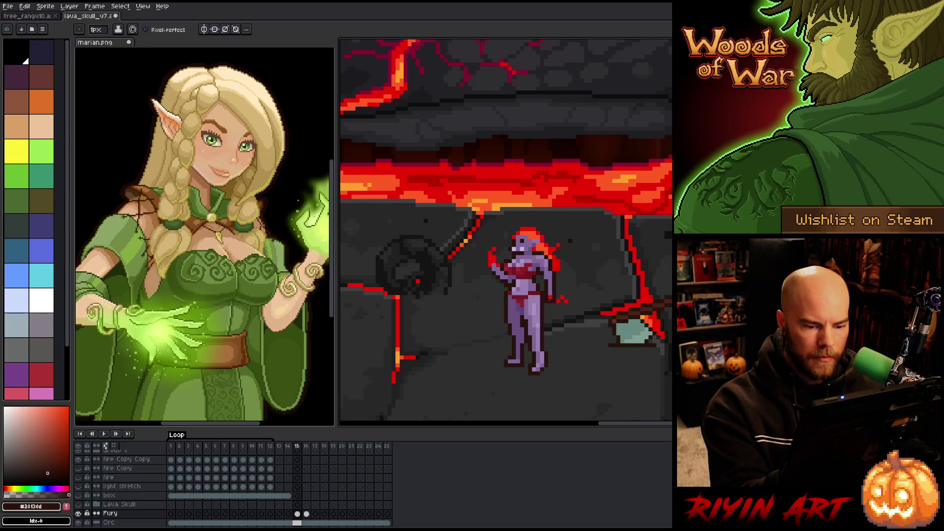
pyautogui.keyDown('alt'); pyautogui.click(558, 289); pyautogui.keyUp('alt')
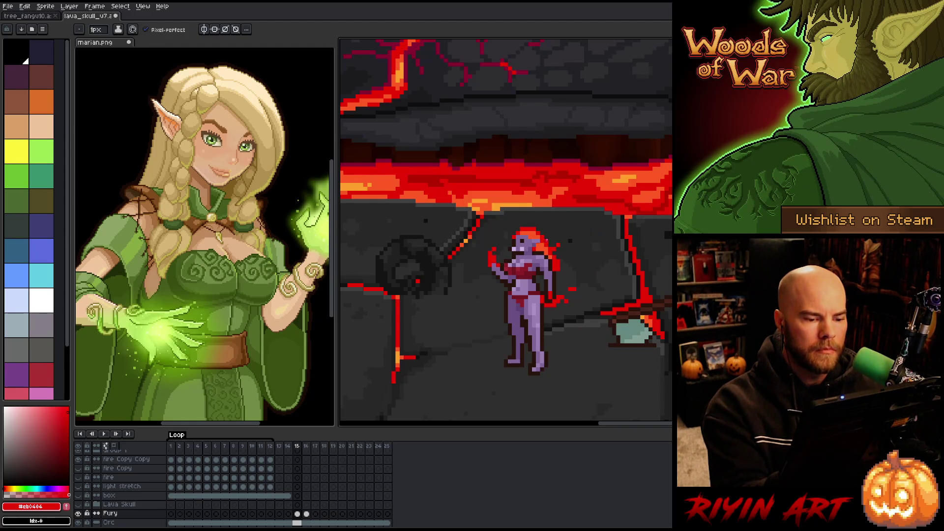
# Refine the hip flame flecks, alternating between dark brown outline and red flame colours.
pyautogui.keyDown('alt'); pyautogui.click(489, 266); pyautogui.keyUp('alt')
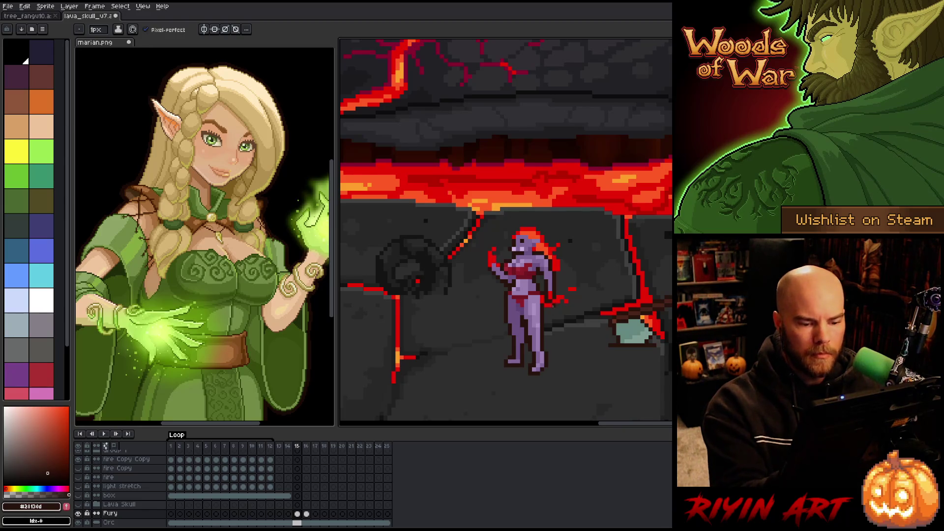
pyautogui.keyDown('alt'); pyautogui.click(549, 302); pyautogui.keyUp('alt')
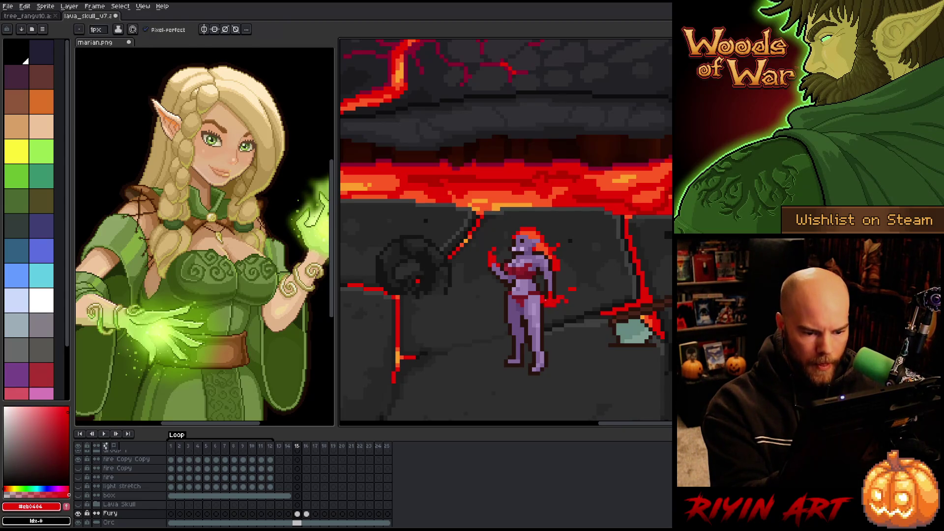
pyautogui.keyDown('alt'); pyautogui.click(550, 294); pyautogui.keyUp('alt')
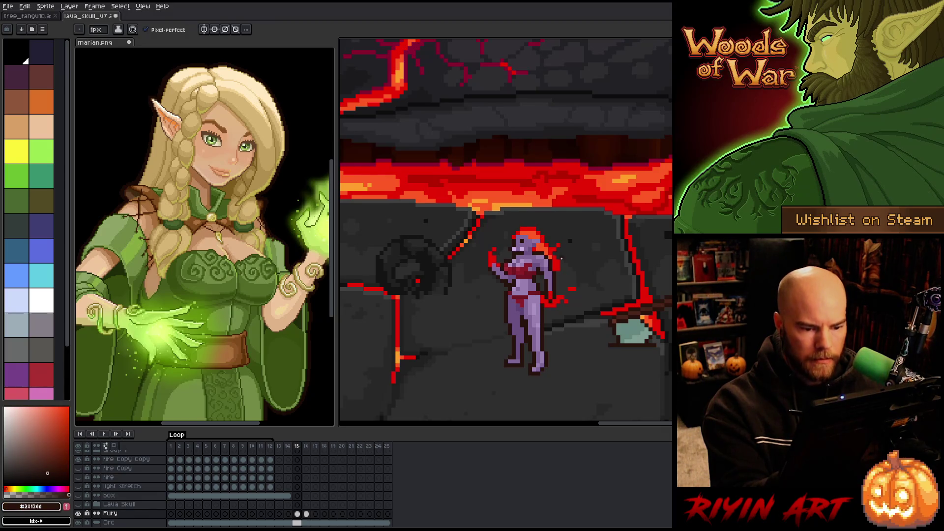
pyautogui.keyDown('alt'); pyautogui.click(553, 298); pyautogui.keyUp('alt')
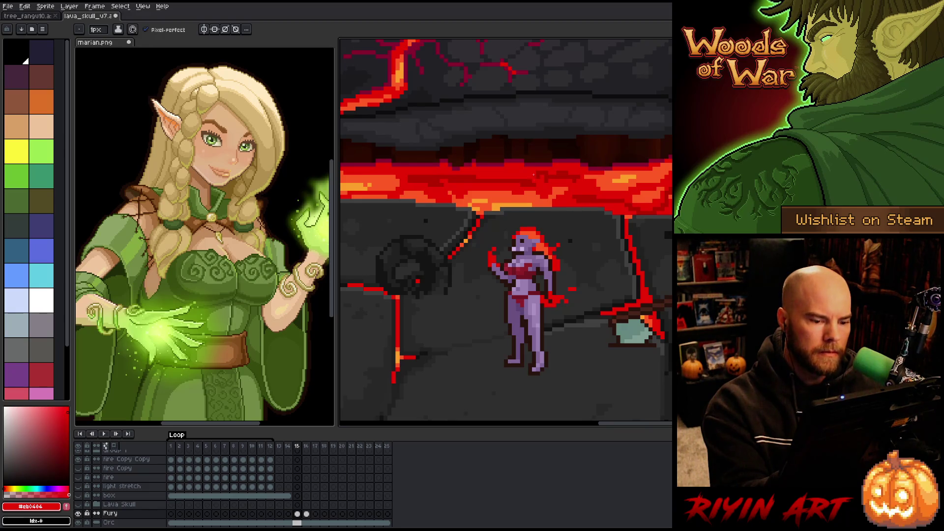
pyautogui.keyDown('alt'); pyautogui.click(534, 147); pyautogui.keyUp('alt')
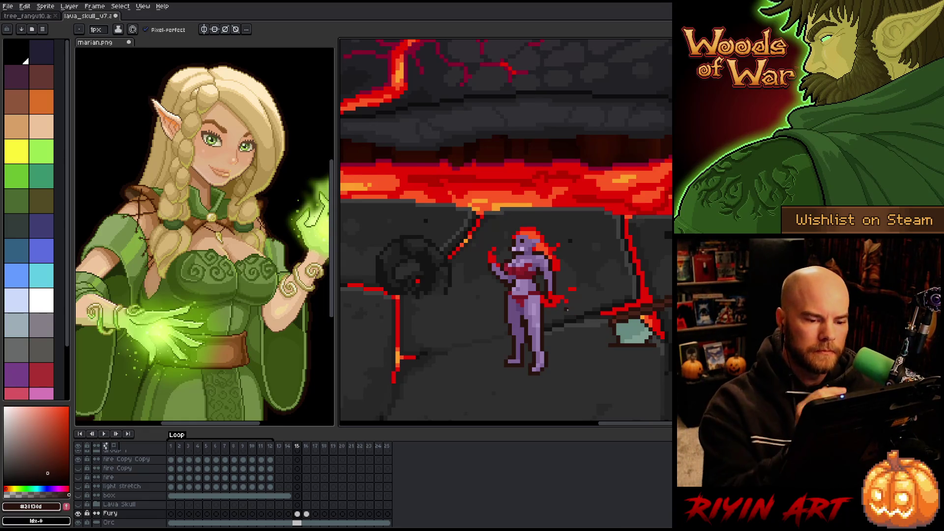
# Tidy the flame pixels with hair red, erasing the stray red pixel beside the figure.
pyautogui.press('e')
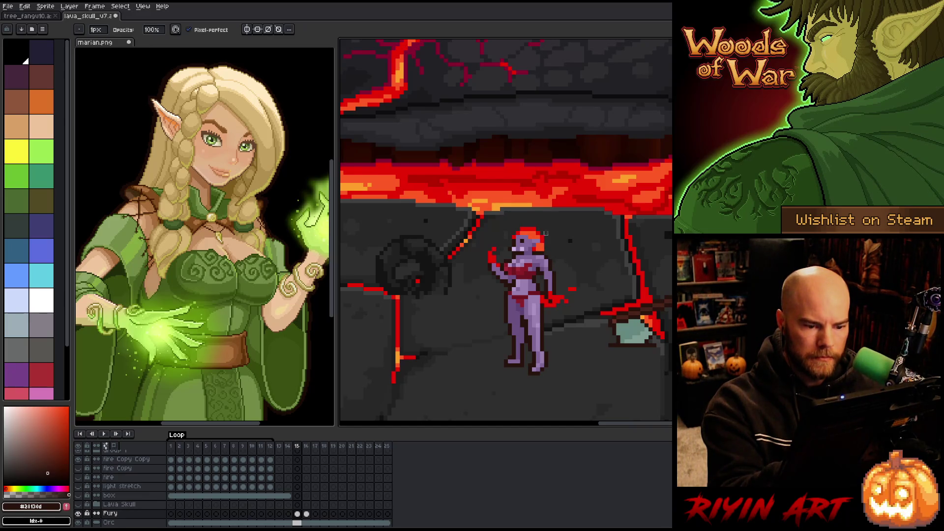
pyautogui.press('b')
pyautogui.keyDown('alt'); pyautogui.click(543, 238); pyautogui.keyUp('alt')
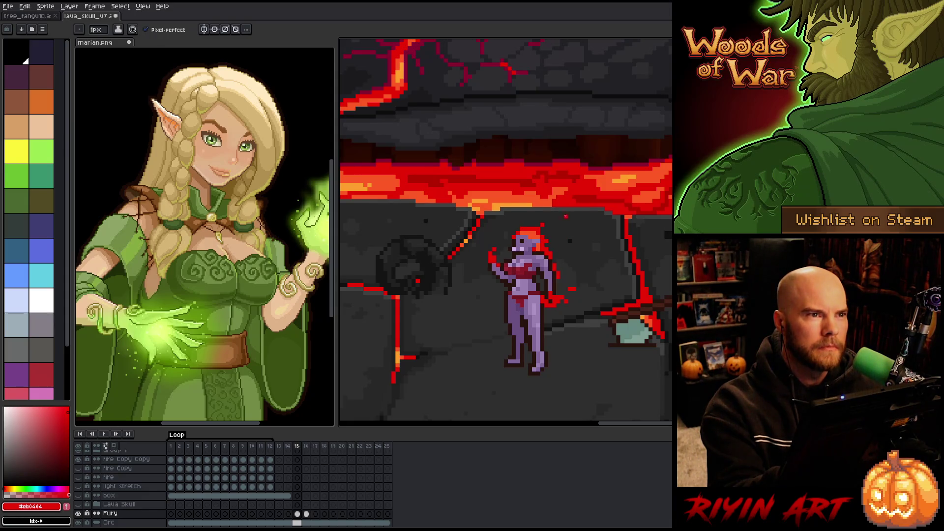
pyautogui.press('e')
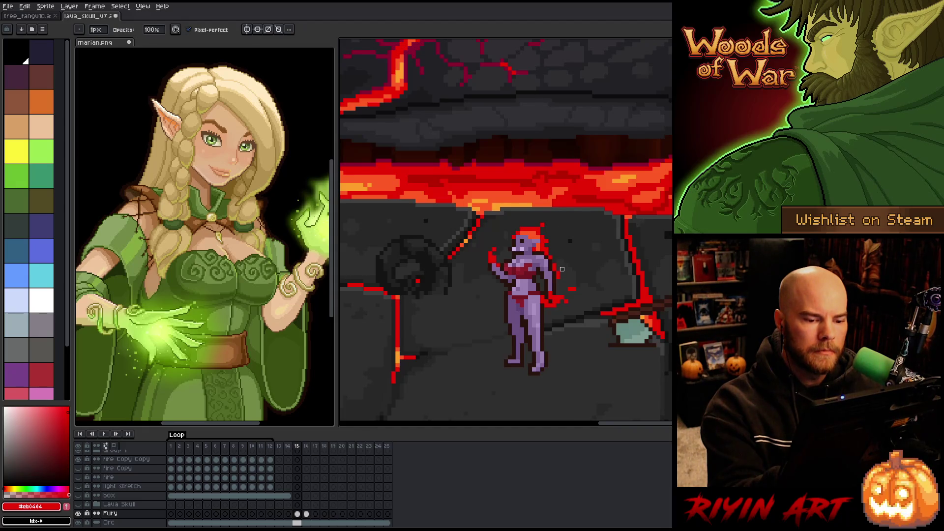
pyautogui.press('b')
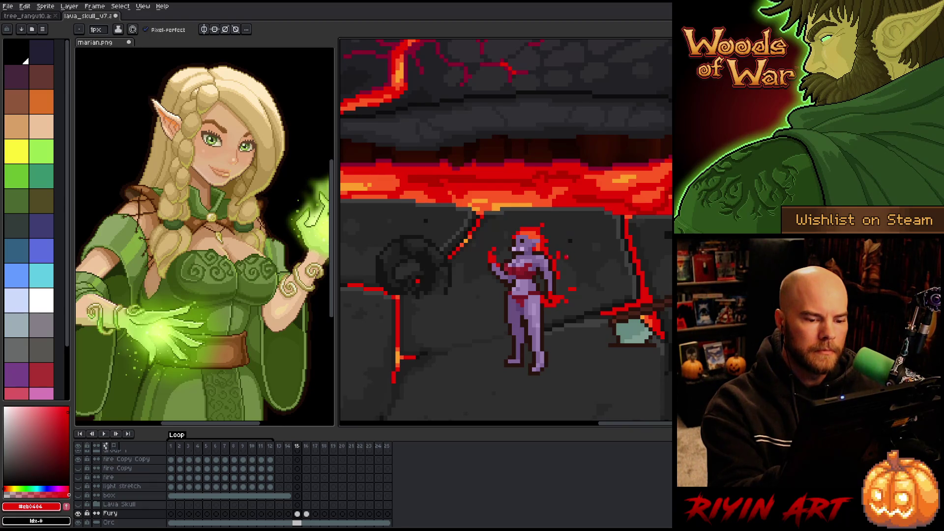
pyautogui.press('e')
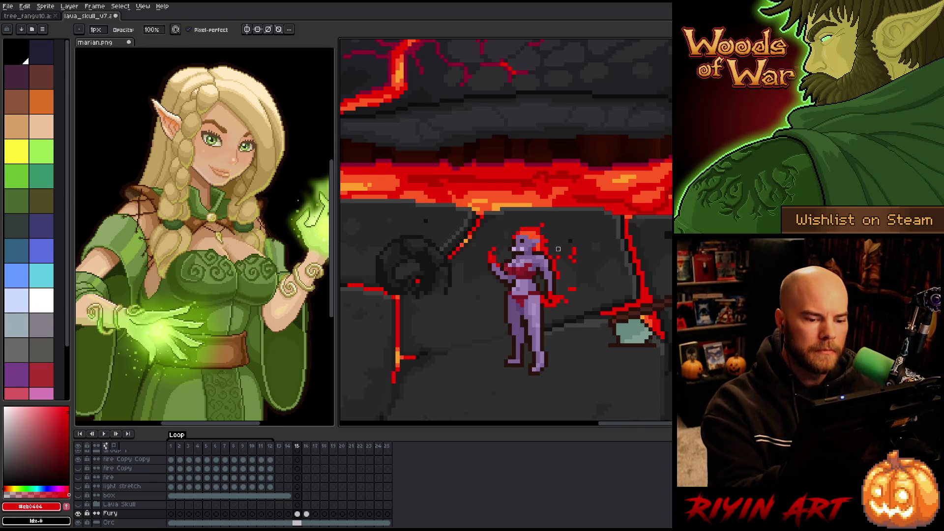
pyautogui.click(574, 261)
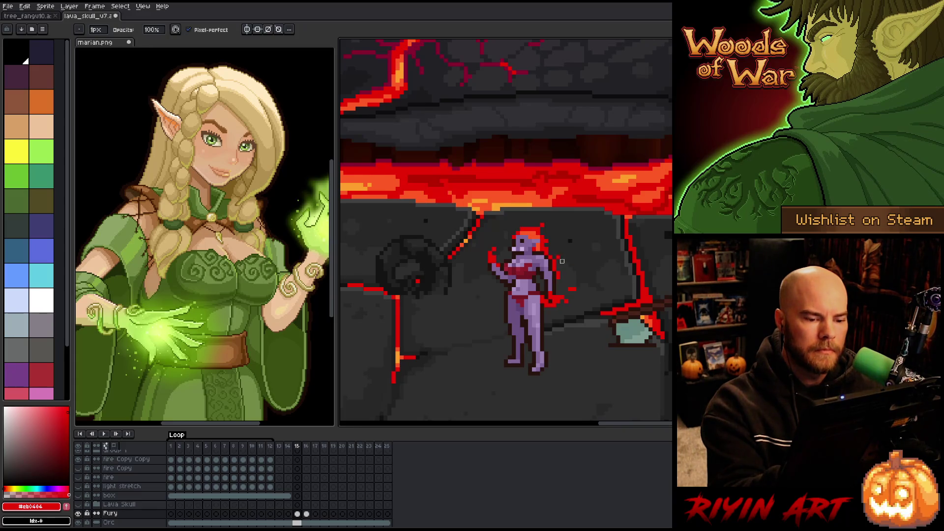
pyautogui.press('b')
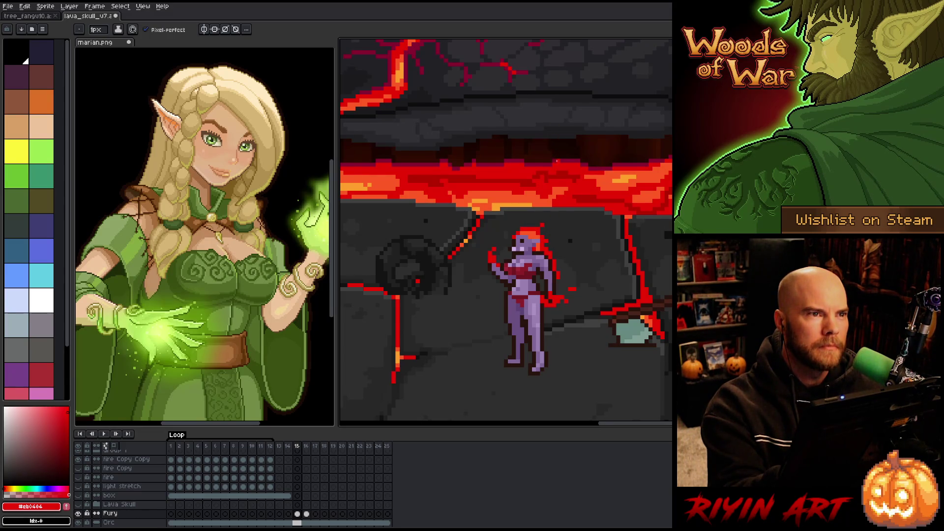
# Touch up with the light and dark purple skin shades, then advance to frame 16.
pyautogui.press('e')
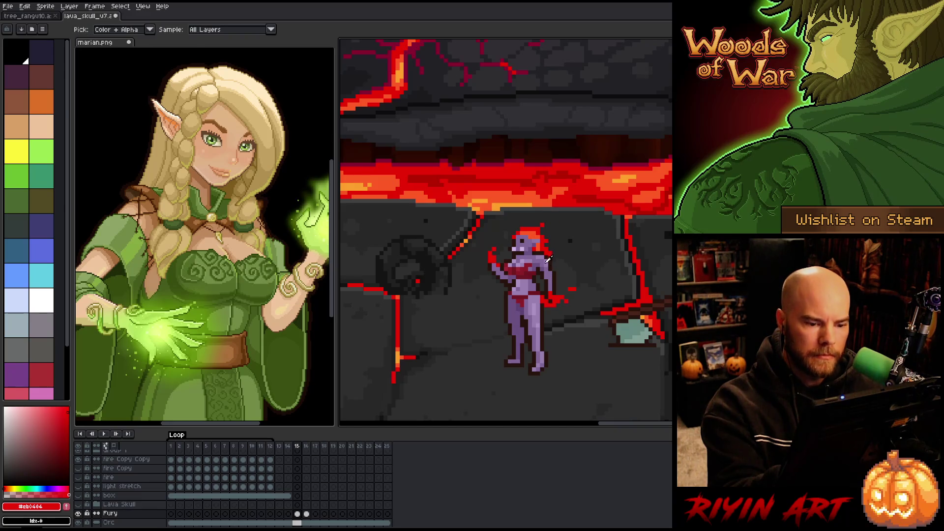
pyautogui.keyDown('alt'); pyautogui.click(529, 314); pyautogui.keyUp('alt')
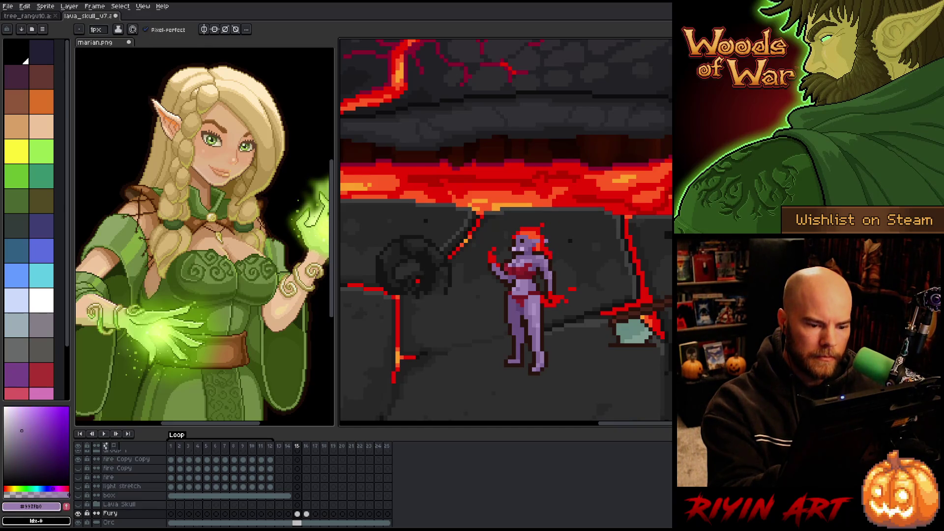
pyautogui.keyDown('alt'); pyautogui.click(545, 241); pyautogui.keyUp('alt')
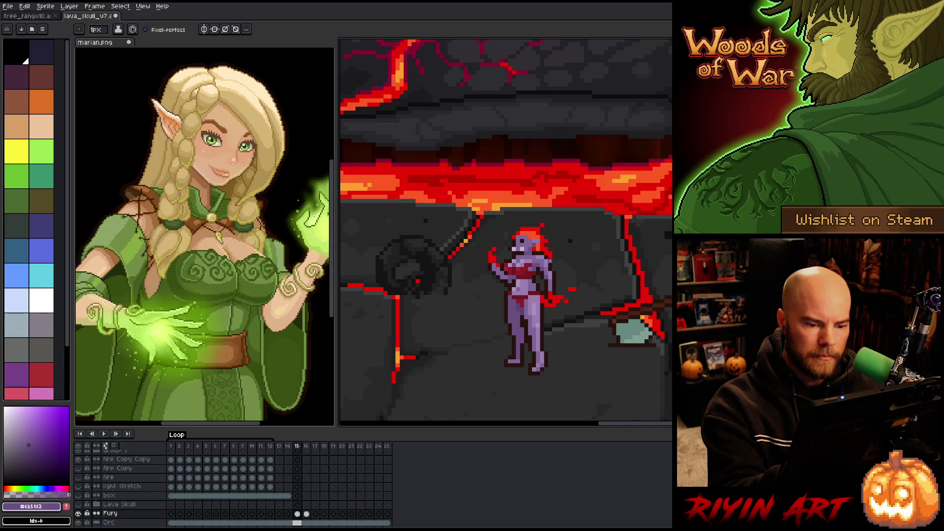
pyautogui.press('v')
pyautogui.press('b')
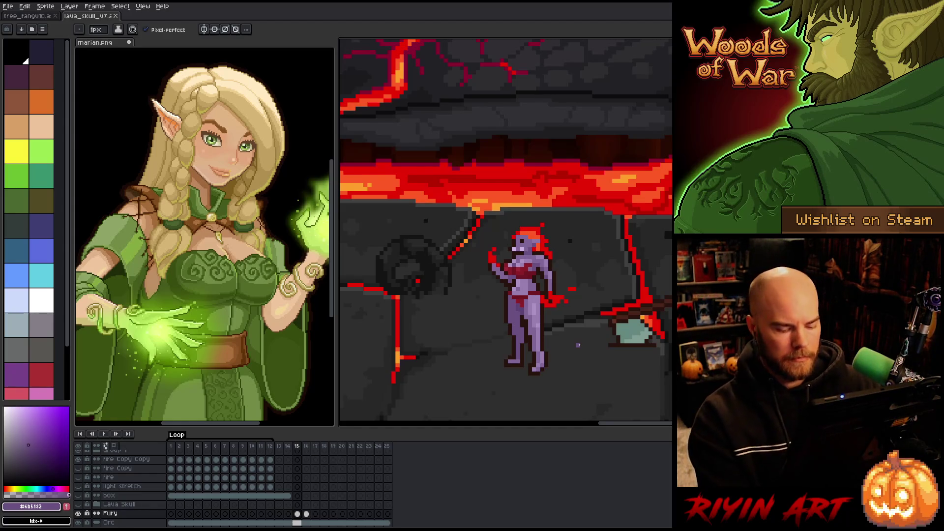
pyautogui.press('Return')
pyautogui.press('Return')
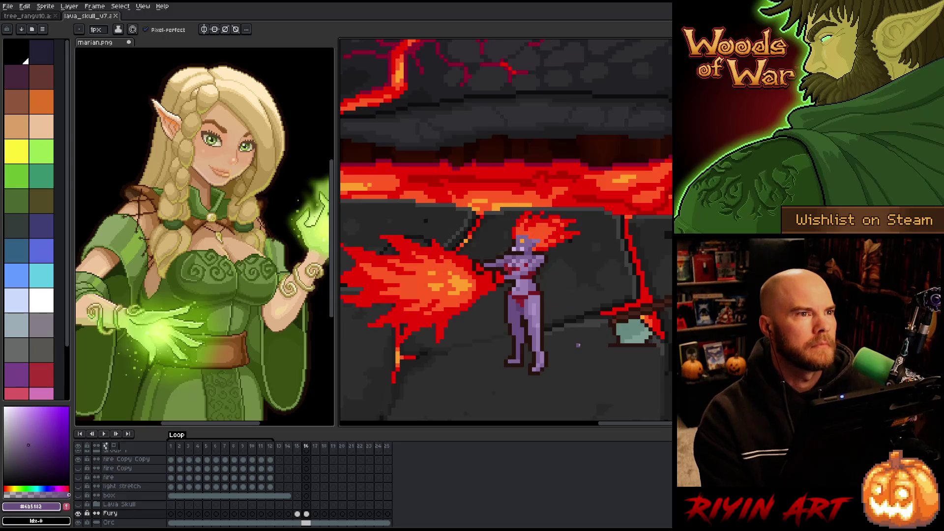
# Eyedrop the red flame, then the orange of her flaming hair, as the pencil colour.
pyautogui.press('e')
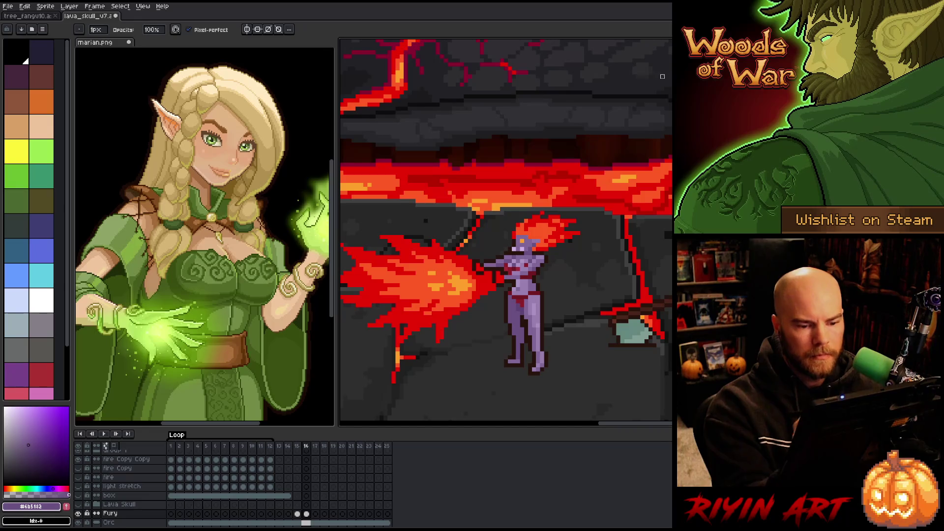
pyautogui.press('b')
pyautogui.keyDown('alt'); pyautogui.click(541, 210); pyautogui.keyUp('alt')
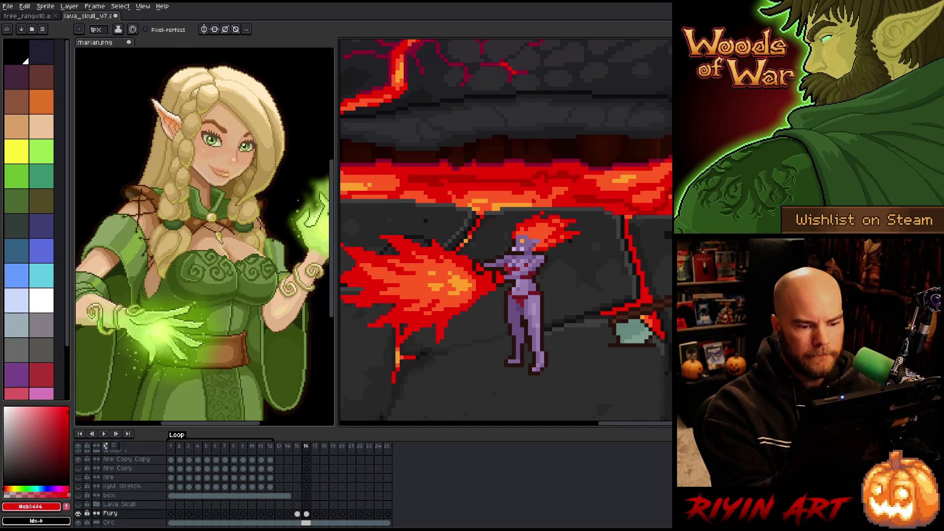
pyautogui.keyDown('alt'); pyautogui.click(527, 217); pyautogui.keyUp('alt')
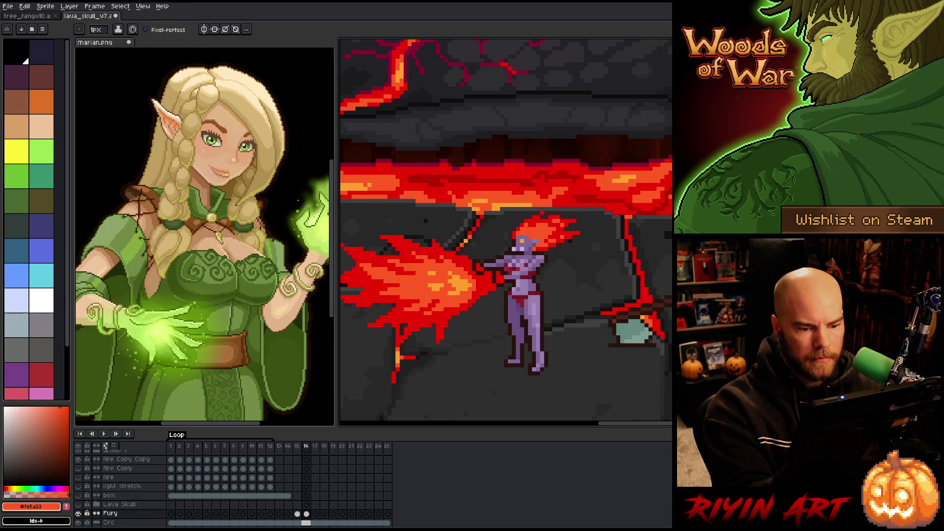
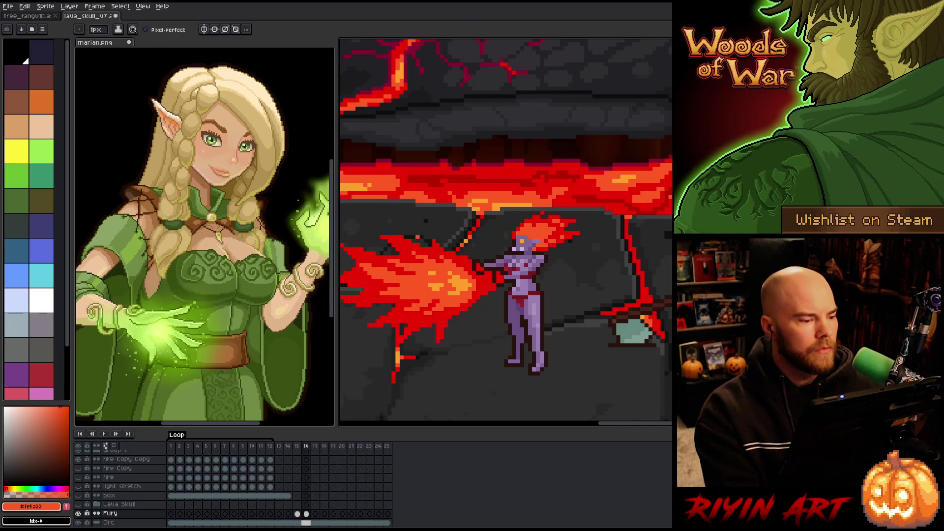
# Review the Fury layer's frames 15 and 16, including the fire blast.
pyautogui.scroll(-1, 506, 231)
pyautogui.scroll(1, 506, 231)
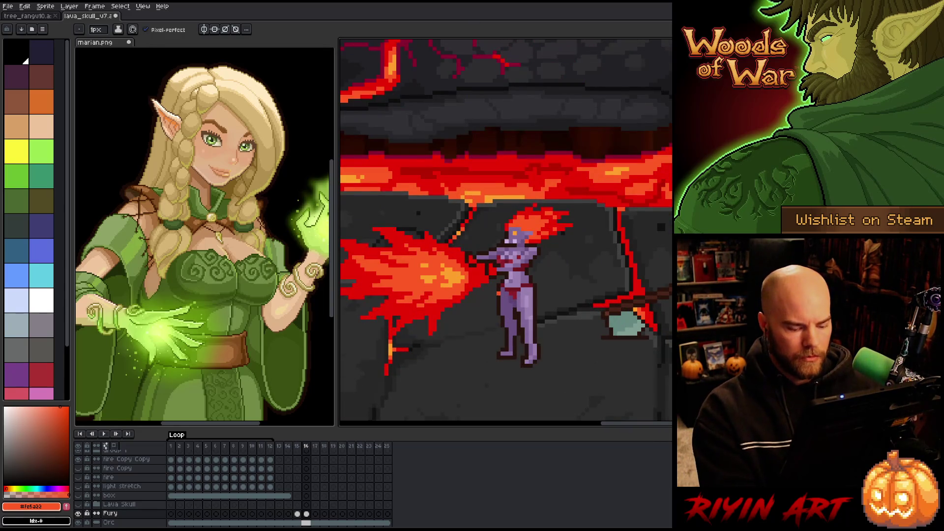
pyautogui.scroll(-1, 505, 231)
pyautogui.scroll(1, 506, 231)
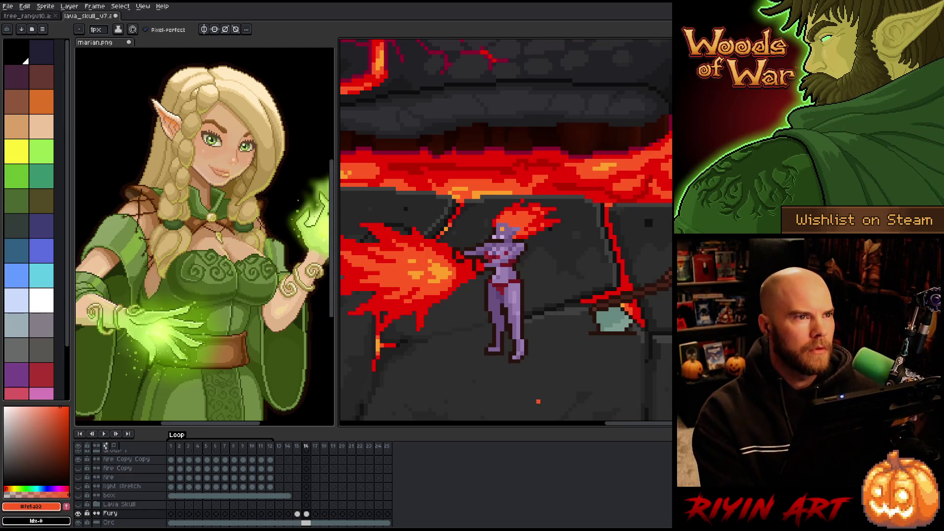
pyautogui.moveTo(497, 367)
pyautogui.mouseDown()
pyautogui.moveTo(539, 355)
pyautogui.moveTo(518, 341)
pyautogui.mouseUp()
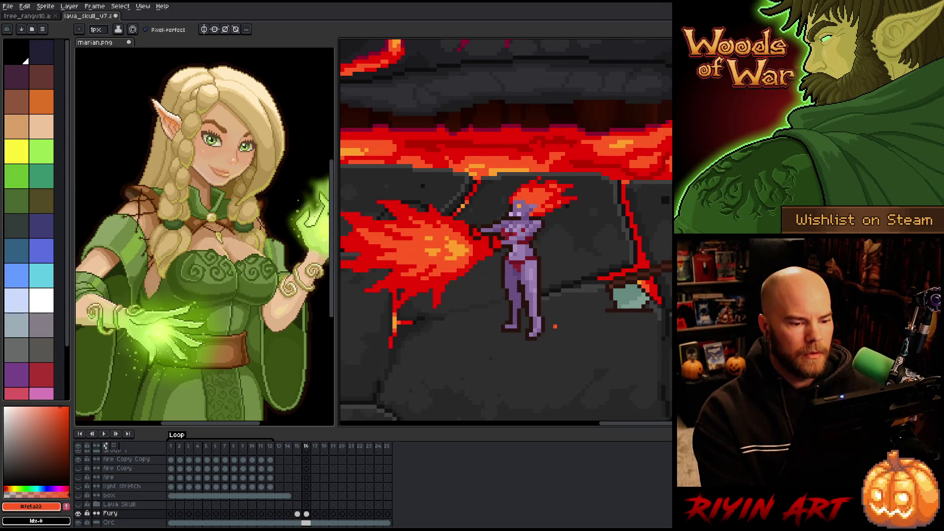
pyautogui.press('Left')
pyautogui.moveTo(511, 265); pyautogui.dragTo(482, 298)
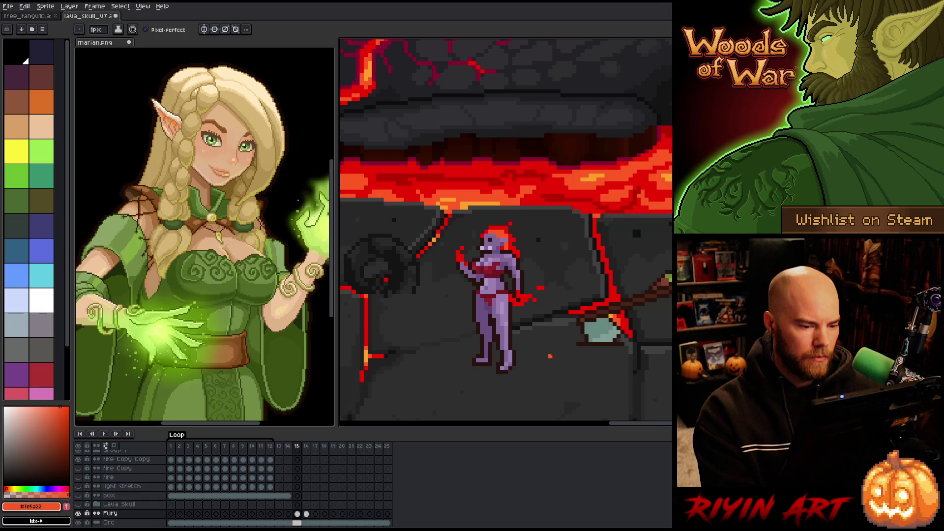
pyautogui.press('Right')
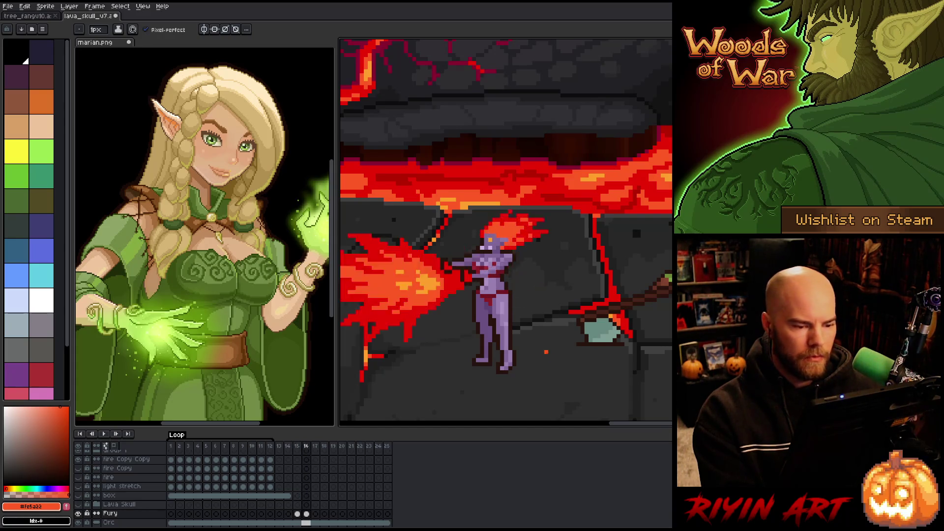
pyautogui.scroll(-1, 509, 340)
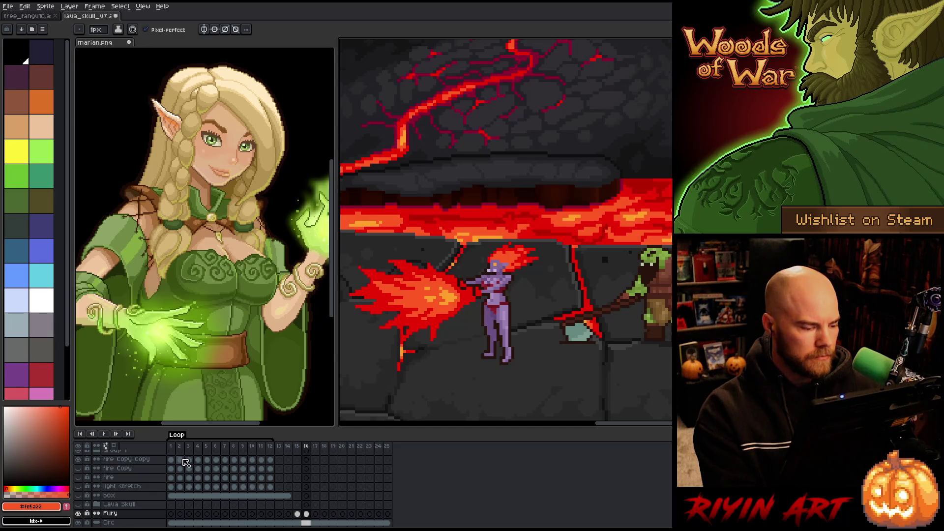
pyautogui.click(298, 514)
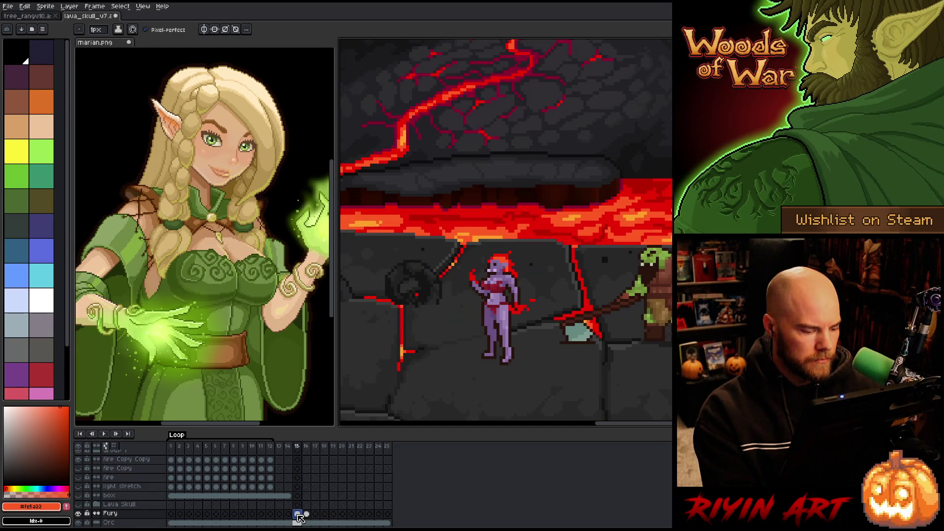
# Link the Fury cels from frame 1 onward and play the animation.
pyautogui.click(172, 514)
pyautogui.moveTo(173, 514); pyautogui.dragTo(289, 515)
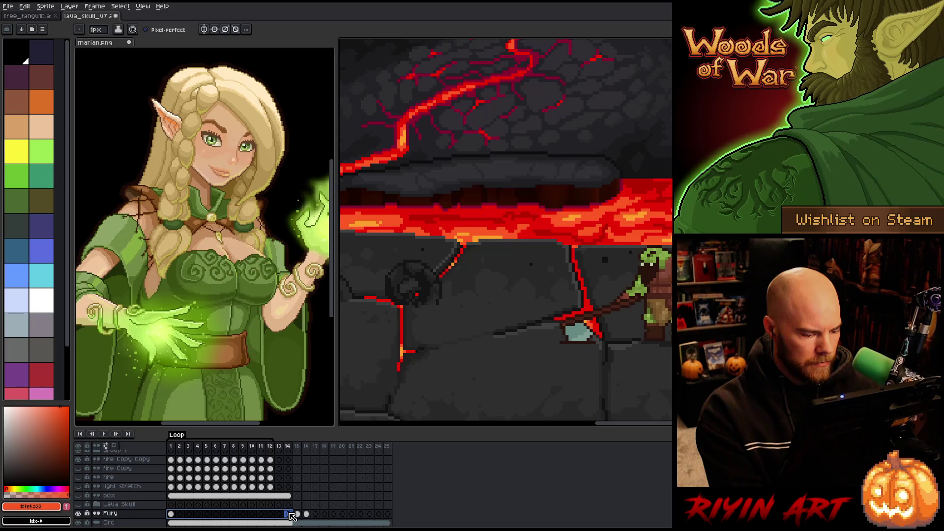
pyautogui.rightClick(289, 515)
pyautogui.click(306, 511)
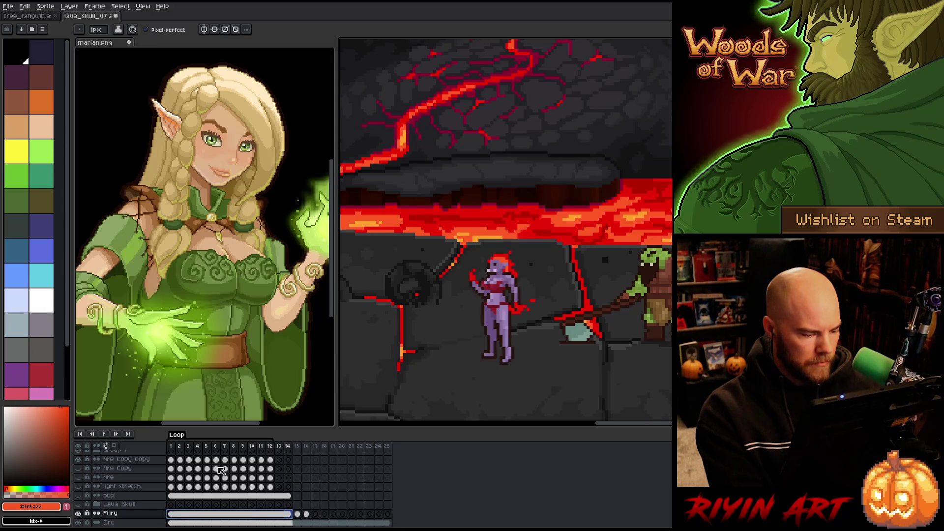
pyautogui.scroll(-2, 415, 254)
pyautogui.press('Return')
pyautogui.moveTo(415, 254); pyautogui.dragTo(478, 265)
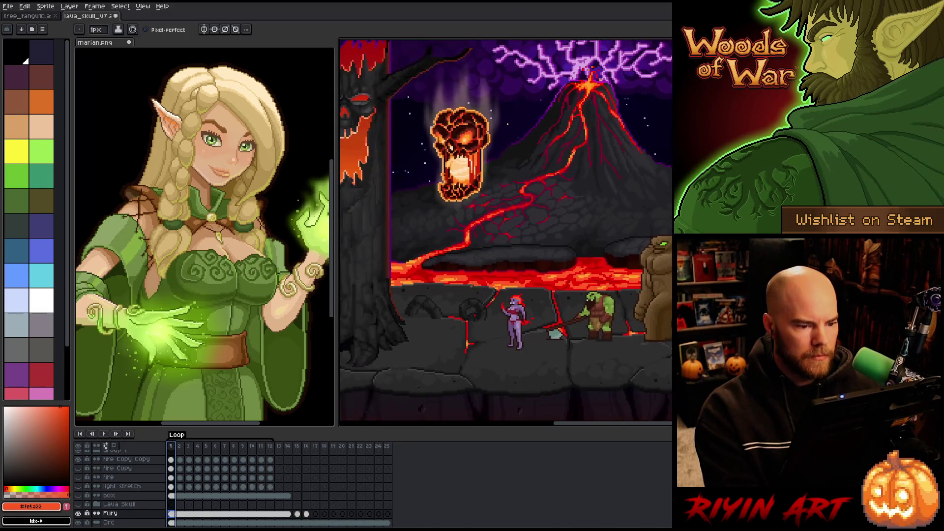
# Stop playback and save the battle scene file with Ctrl+S.
pyautogui.moveTo(443, 221); pyautogui.dragTo(457, 250)
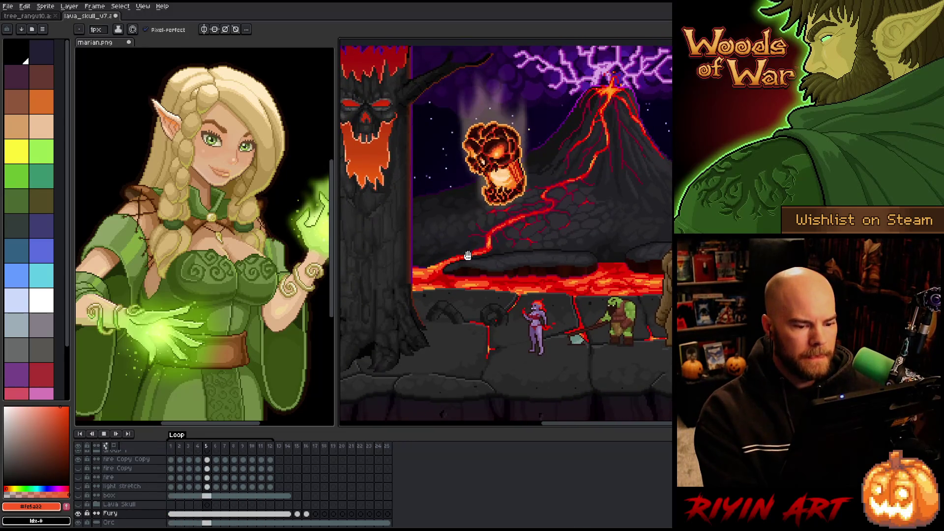
pyautogui.scroll(2, 486, 310)
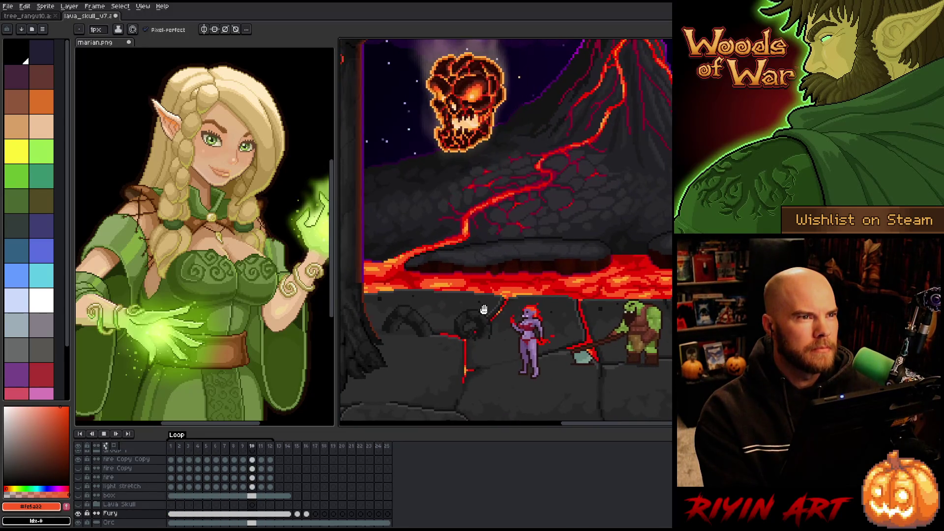
pyautogui.hotkey('ctrl', 's')
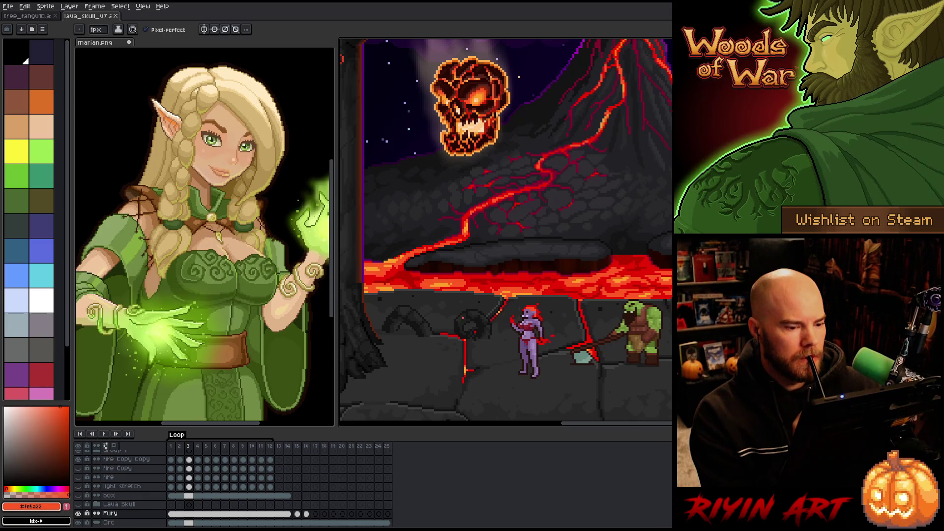
# Replay the animation to review it, then add new Layer 6 above Fury.
pyautogui.press('Return')
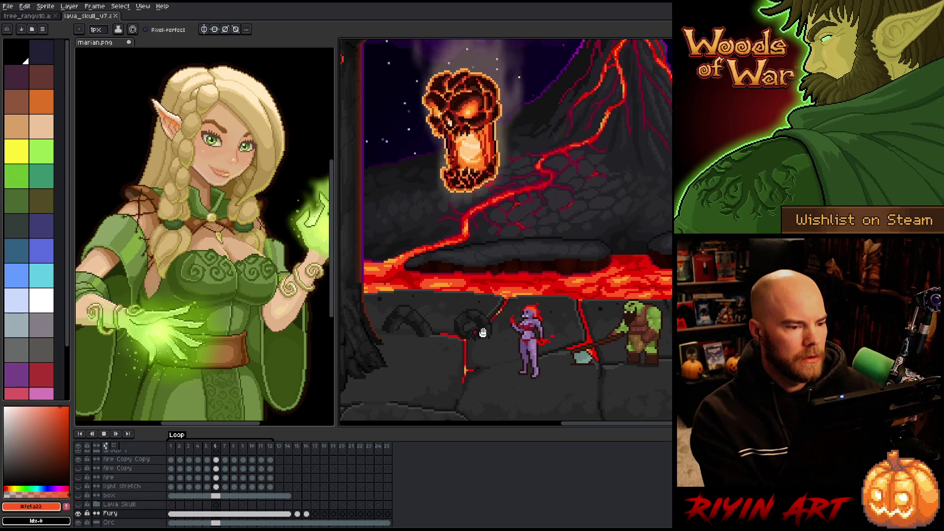
pyautogui.scroll(-2, 537, 361)
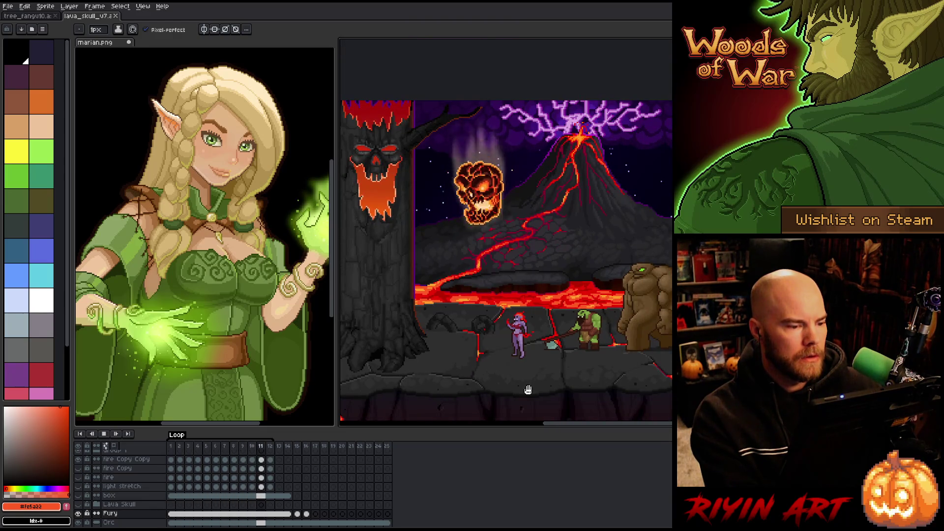
pyautogui.scroll(2, 508, 319)
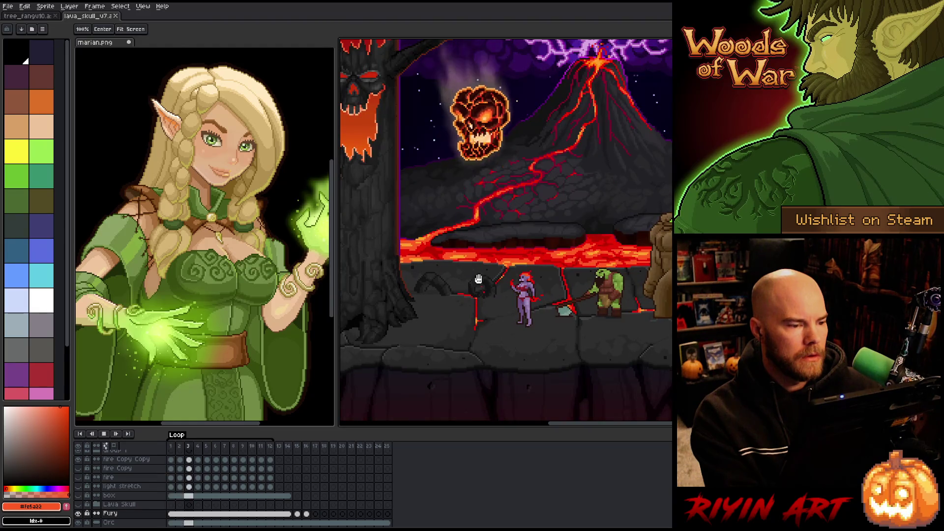
pyautogui.scroll(2, 507, 315)
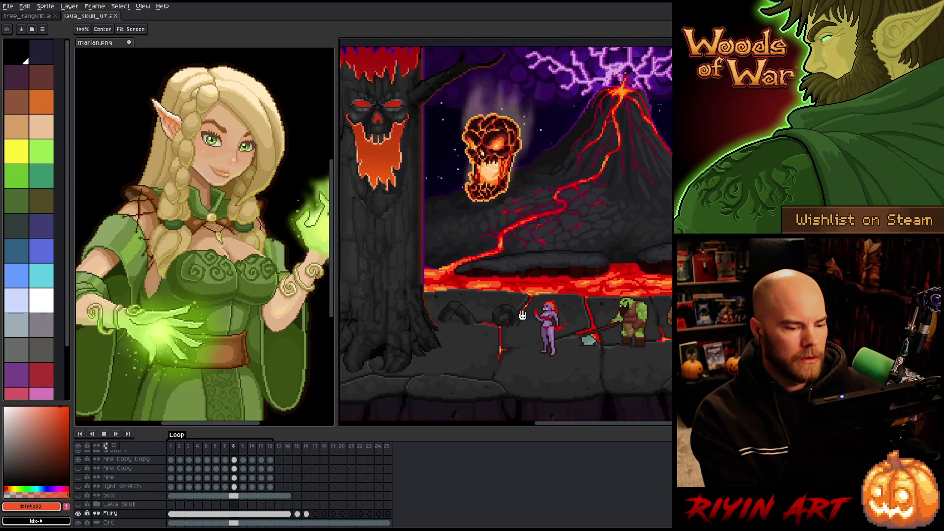
pyautogui.scroll(-1, 512, 304)
pyautogui.scroll(1, 526, 306)
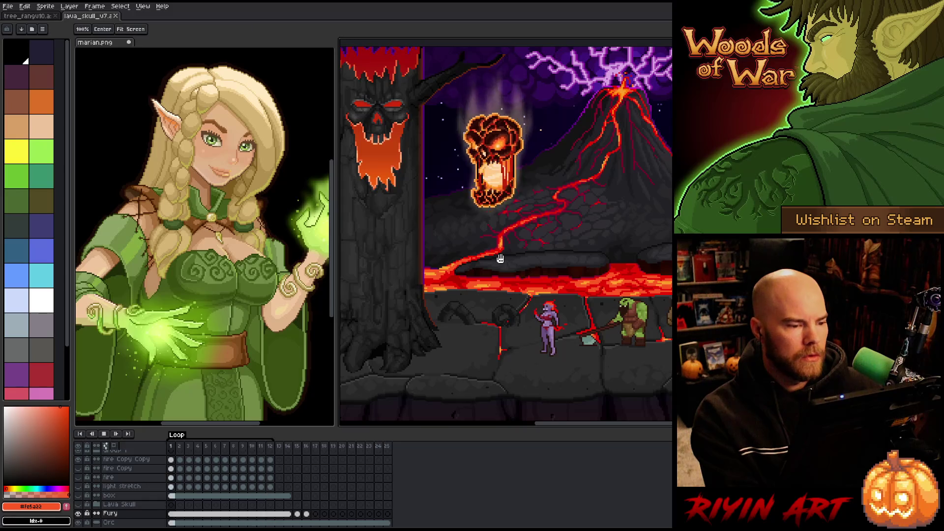
pyautogui.scroll(-1, 528, 305)
pyautogui.scroll(1, 510, 275)
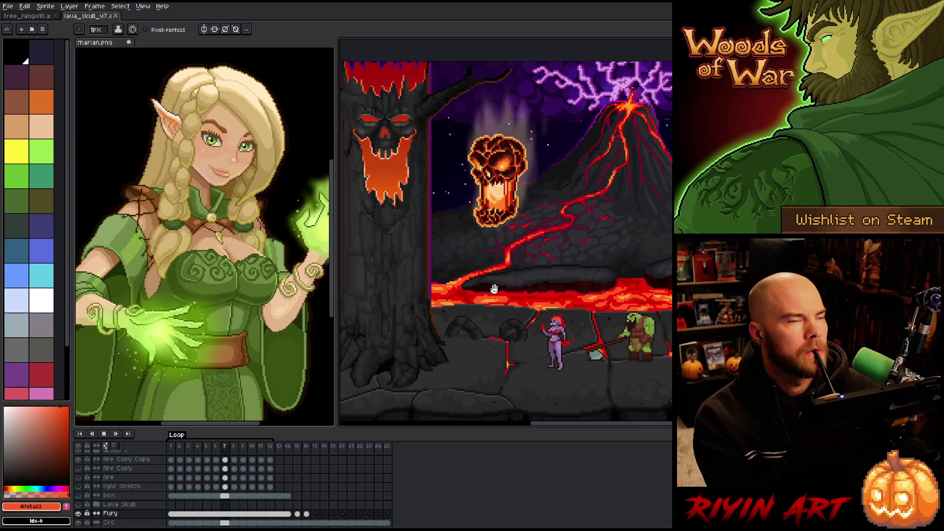
pyautogui.scroll(1, 521, 288)
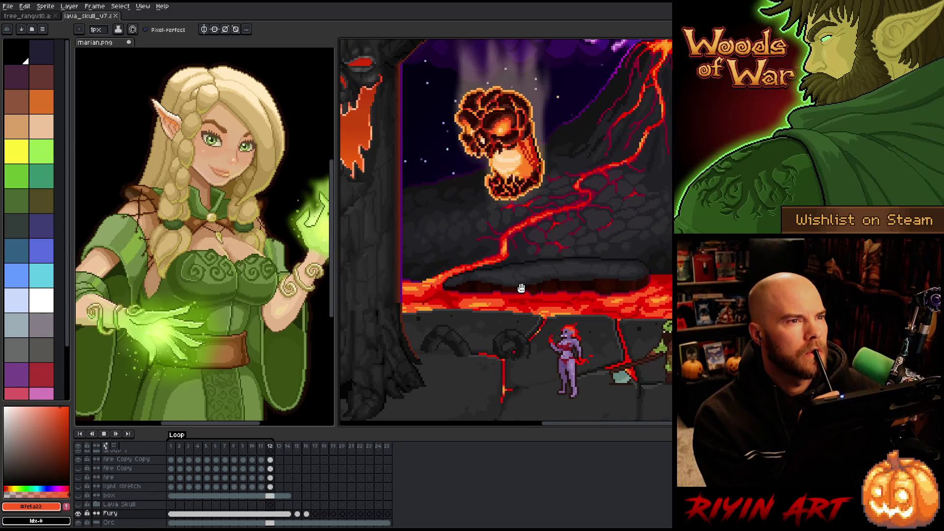
pyautogui.moveTo(518, 284); pyautogui.dragTo(510, 271)
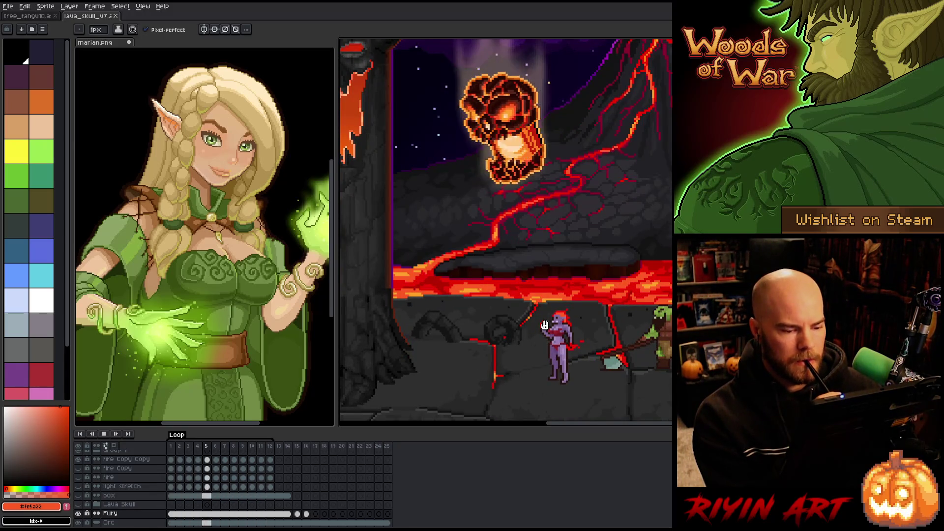
pyautogui.hotkey('shift', 'n')
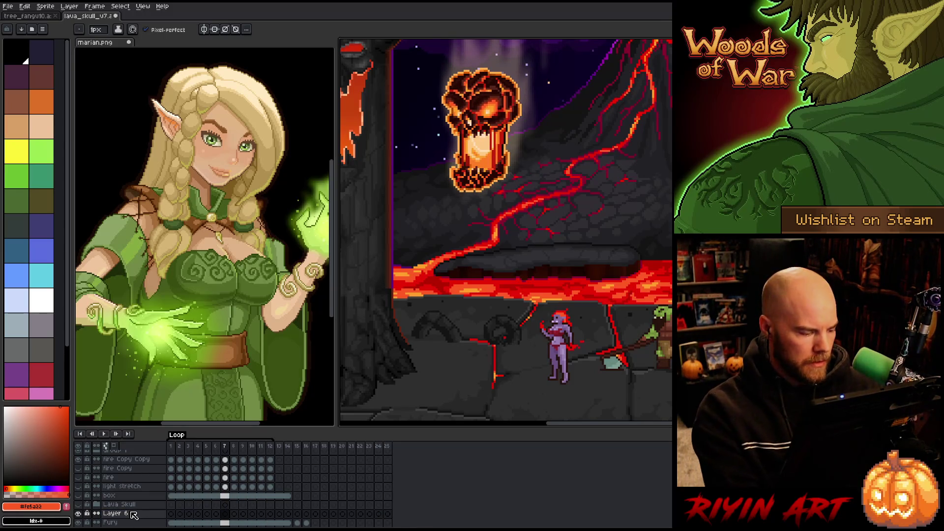
# Rename the new layer to 'Lava demon', then to 'Demon'.
pyautogui.doubleClick(132, 514)
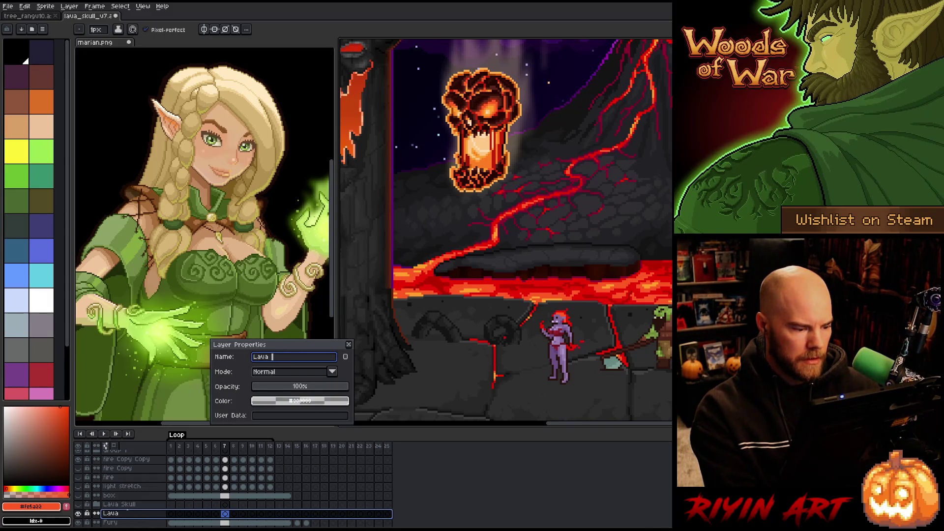
pyautogui.write('n')
pyautogui.press('Return')
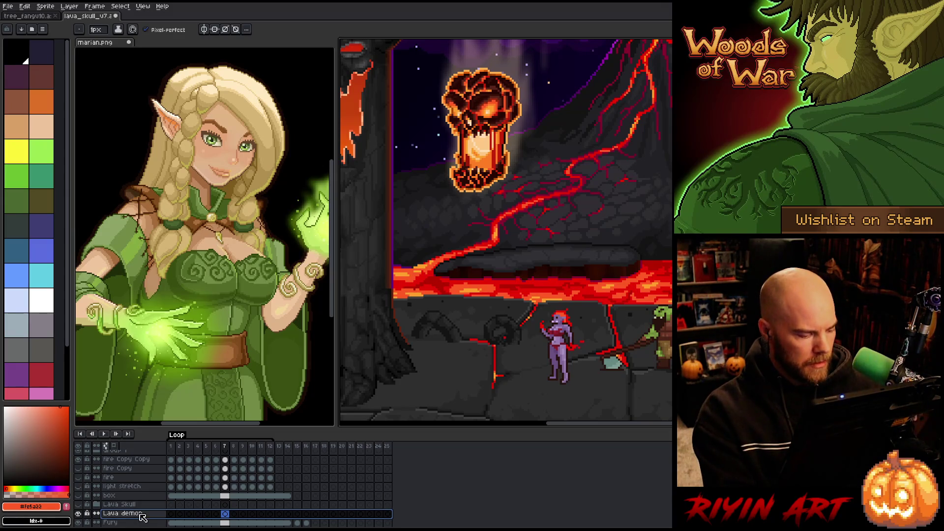
pyautogui.doubleClick(139, 516)
pyautogui.write('Demo')
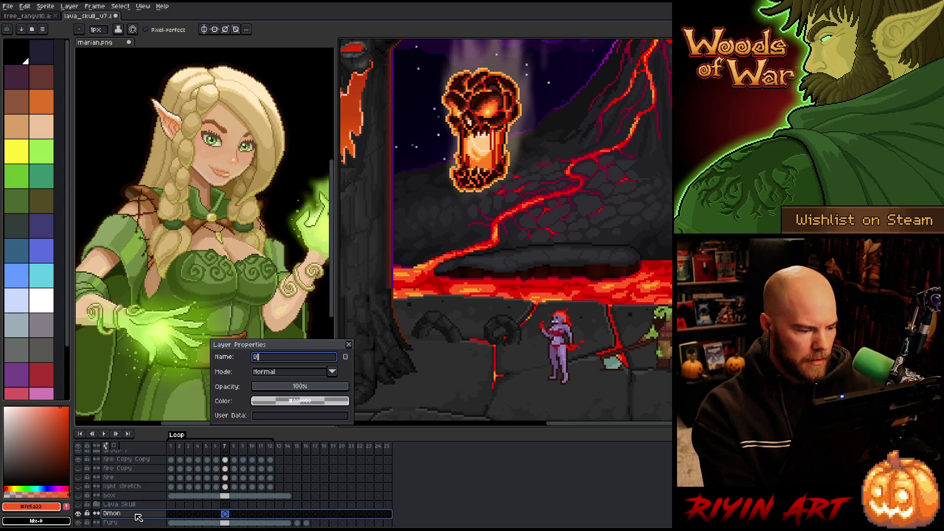
pyautogui.write('n')
pyautogui.press('Return')
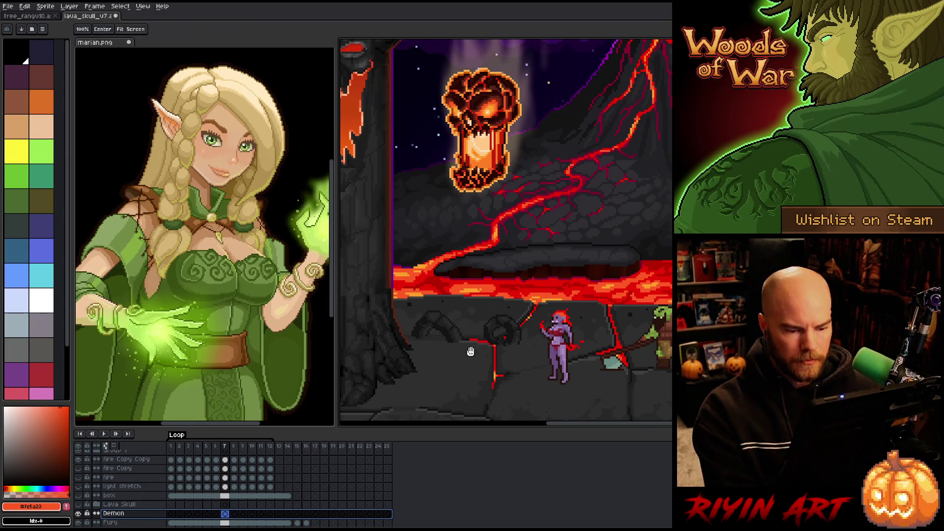
# Return to the pencil and select Fury frames 13 to 16.
pyautogui.moveTo(473, 355); pyautogui.dragTo(447, 332)
pyautogui.press('b')
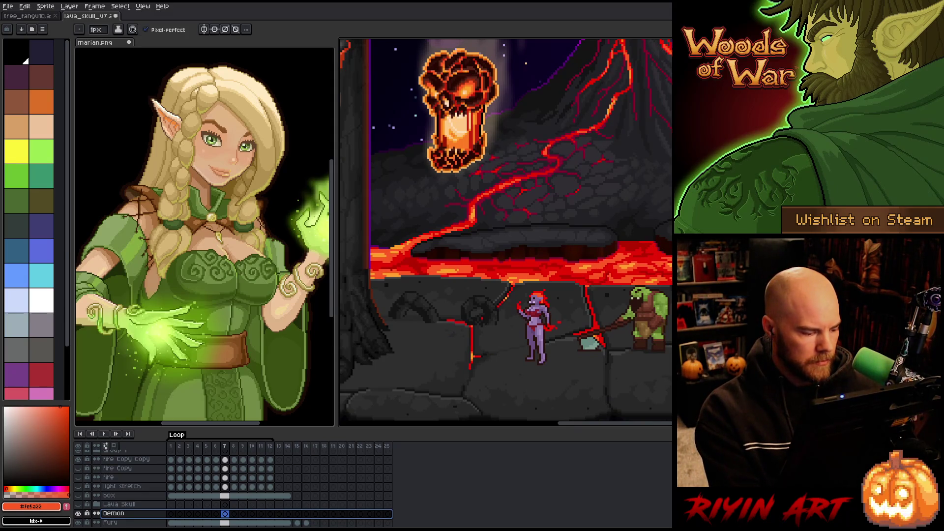
pyautogui.moveTo(278, 523); pyautogui.dragTo(306, 522)
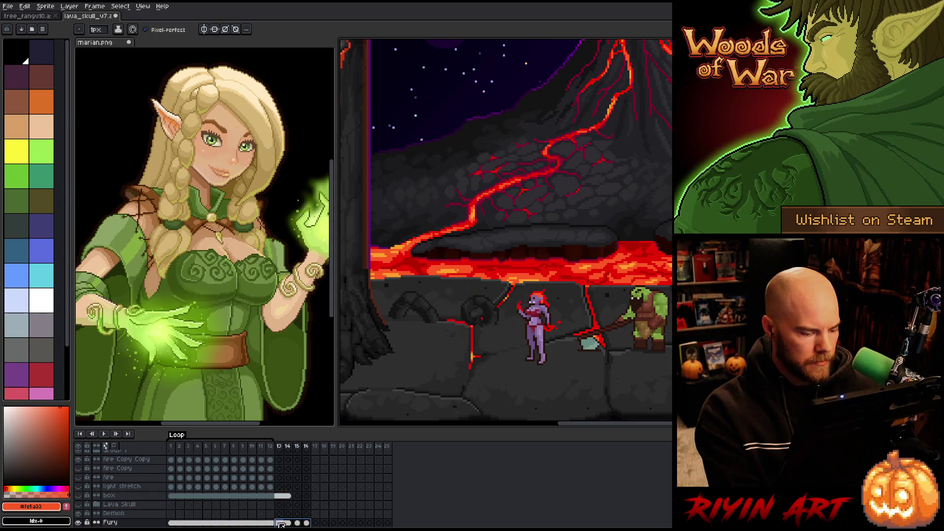
# Raise the demon sprite about 20 px and lower the orc and its axe slightly.
pyautogui.press('v')
pyautogui.moveTo(542, 330); pyautogui.dragTo(543, 326)
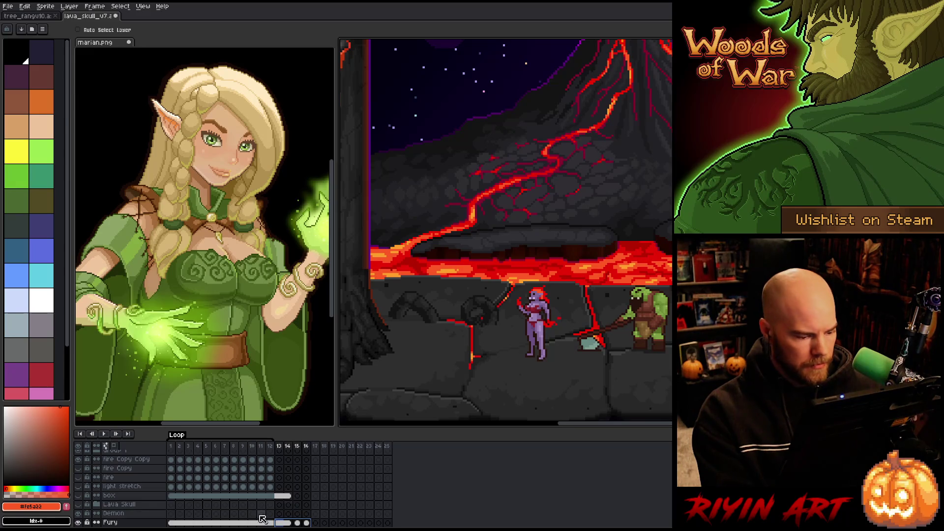
pyautogui.scroll(-1, 183, 521)
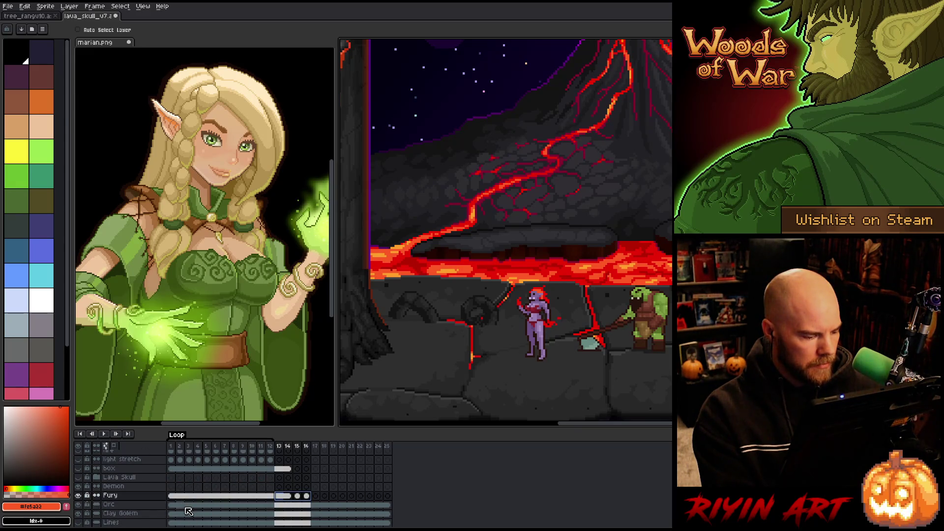
pyautogui.click(180, 504)
pyautogui.moveTo(647, 314); pyautogui.dragTo(652, 322)
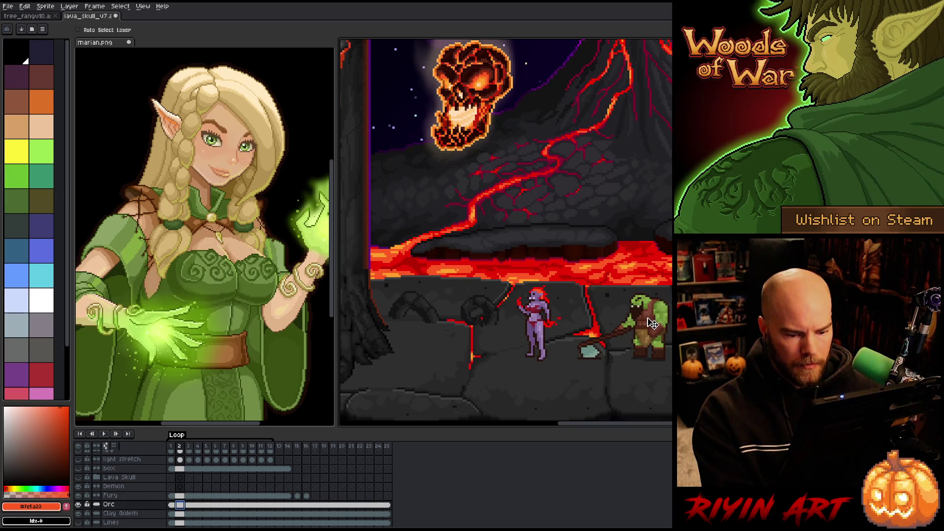
pyautogui.press('m')
pyautogui.moveTo(644, 358); pyautogui.dragTo(526, 387)
pyautogui.click(526, 386)
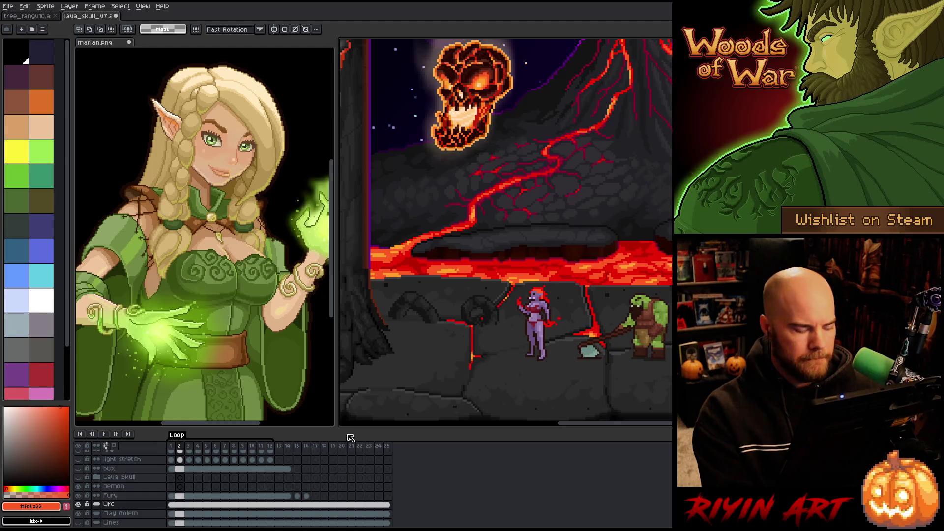
# Pick the scene's near-black as drawing colour and add Layer 6 above Fury.
pyautogui.click(172, 488)
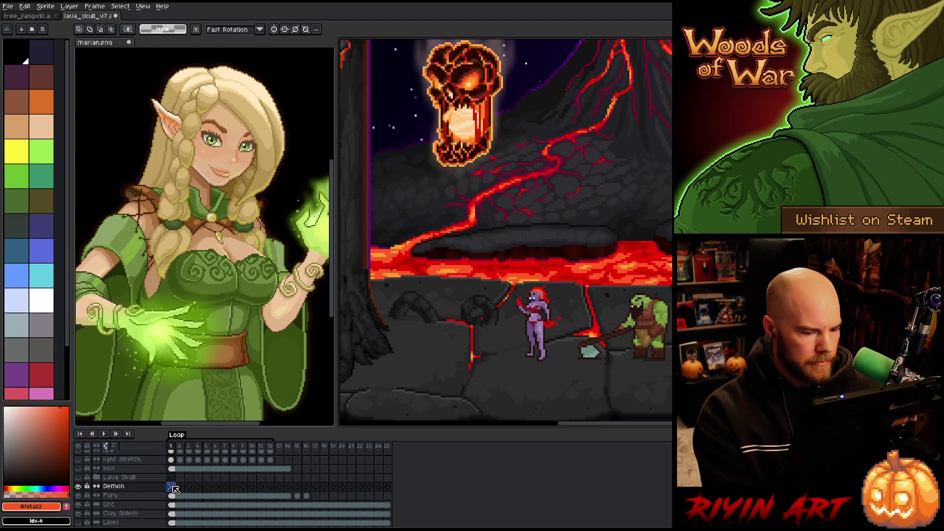
pyautogui.moveTo(564, 286); pyautogui.dragTo(553, 277)
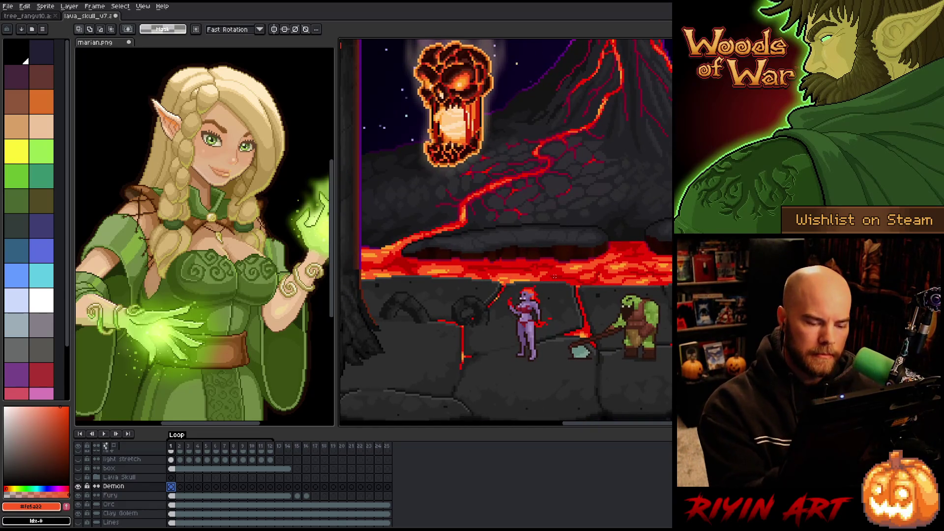
pyautogui.press('b')
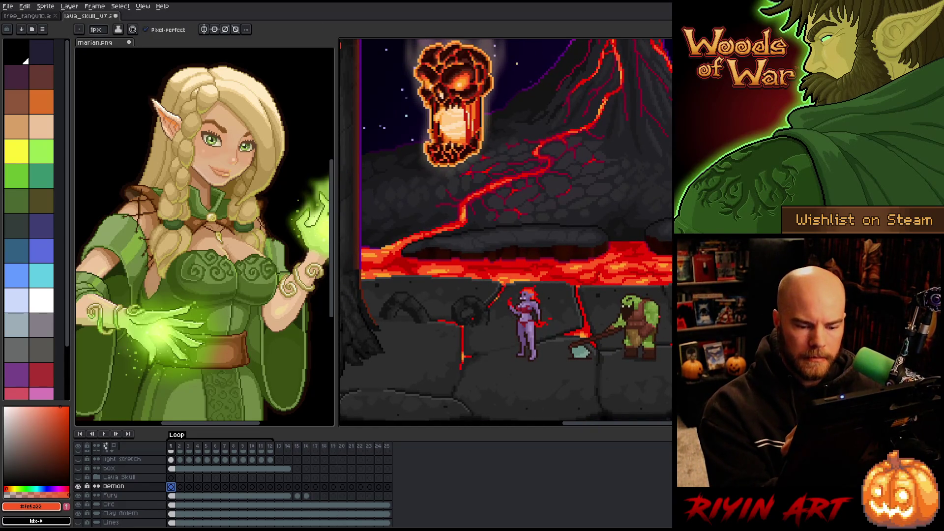
pyautogui.keyDown('alt'); pyautogui.click(609, 407); pyautogui.keyUp('alt')
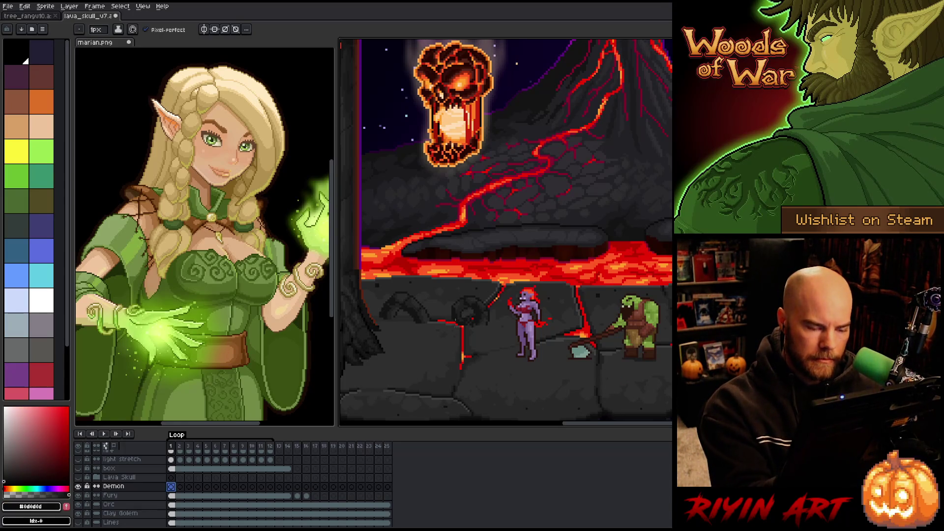
pyautogui.click(448, 348)
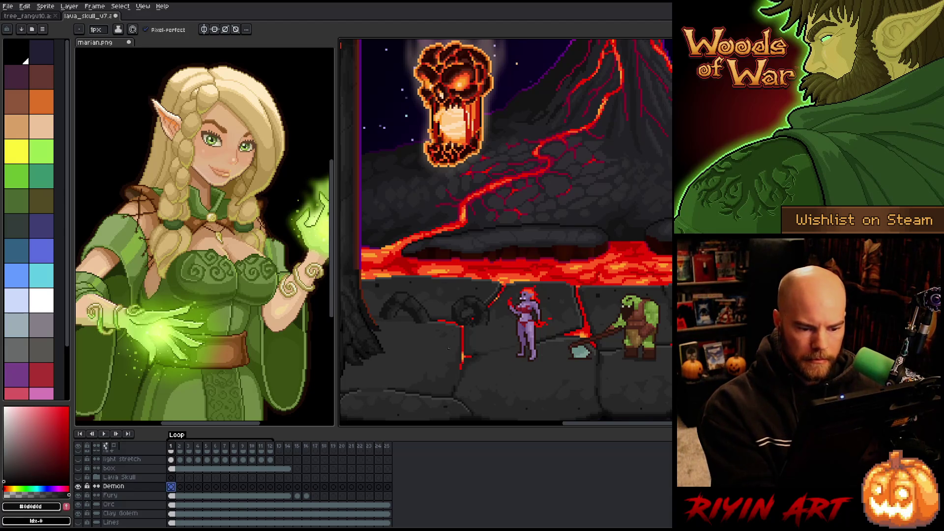
pyautogui.click(110, 495)
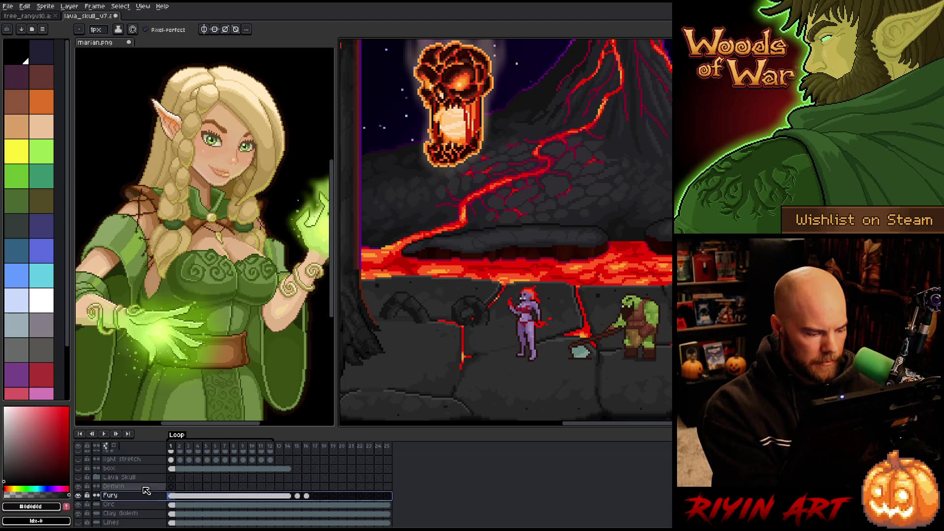
pyautogui.hotkey('shift', 'n')
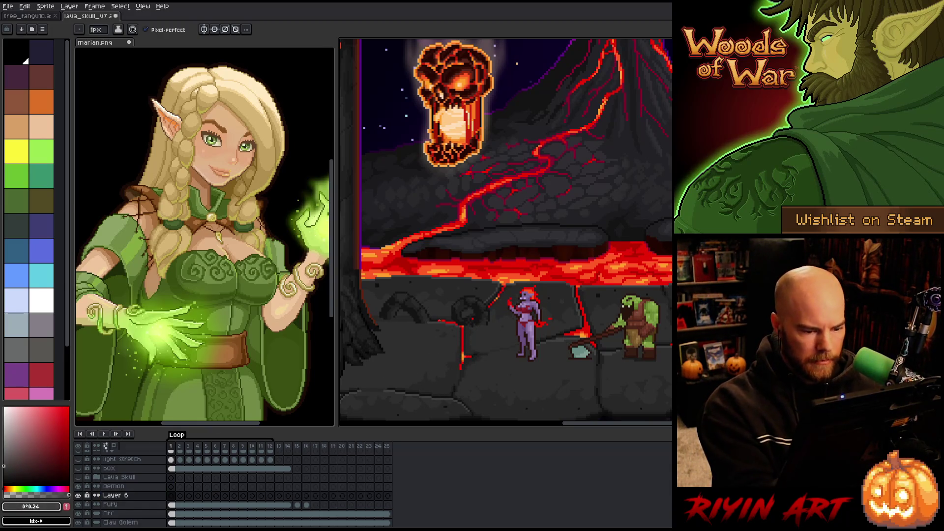
# Fill a grey rectangle on Layer 6 just left of the demon.
pyautogui.press('m')
pyautogui.moveTo(397, 259)
pyautogui.mouseDown()
pyautogui.moveTo(424, 322)
pyautogui.moveTo(502, 381)
pyautogui.mouseUp()
pyautogui.press('f')
pyautogui.click(382, 389)
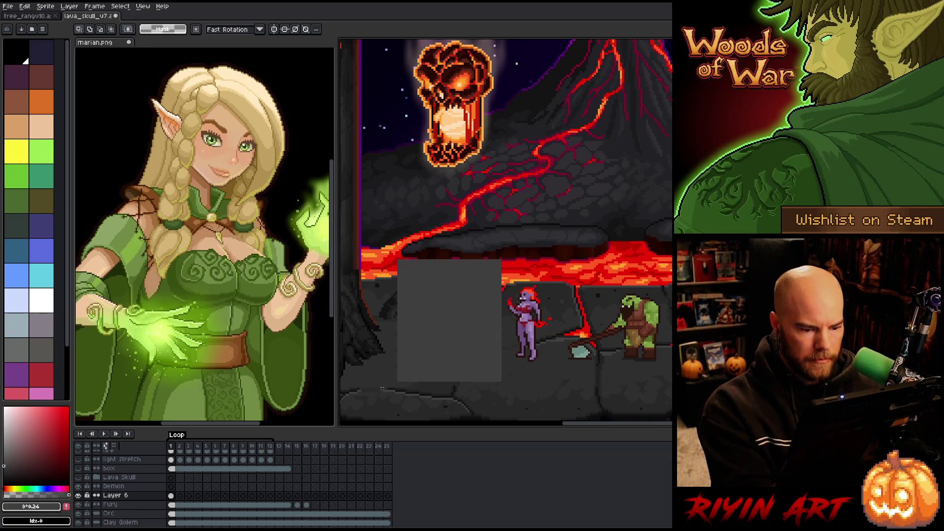
# Set pure black as the drawing colour and reselect the grey box's layer.
pyautogui.click(171, 486)
pyautogui.press('b')
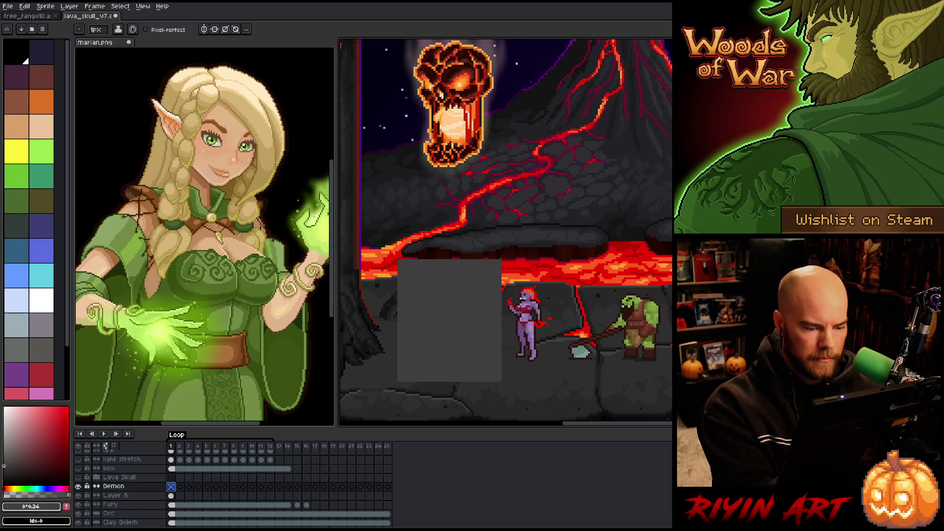
pyautogui.click(171, 486)
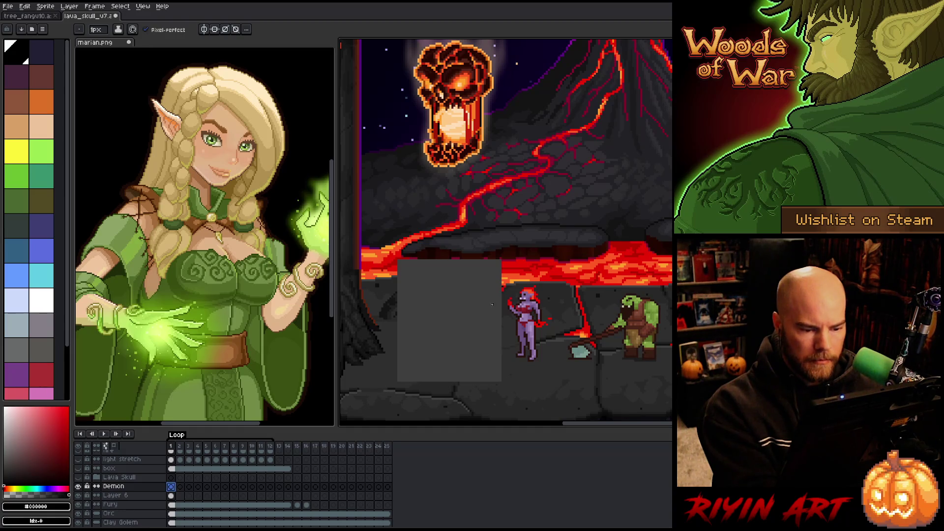
pyautogui.click(171, 495)
pyautogui.press('m')
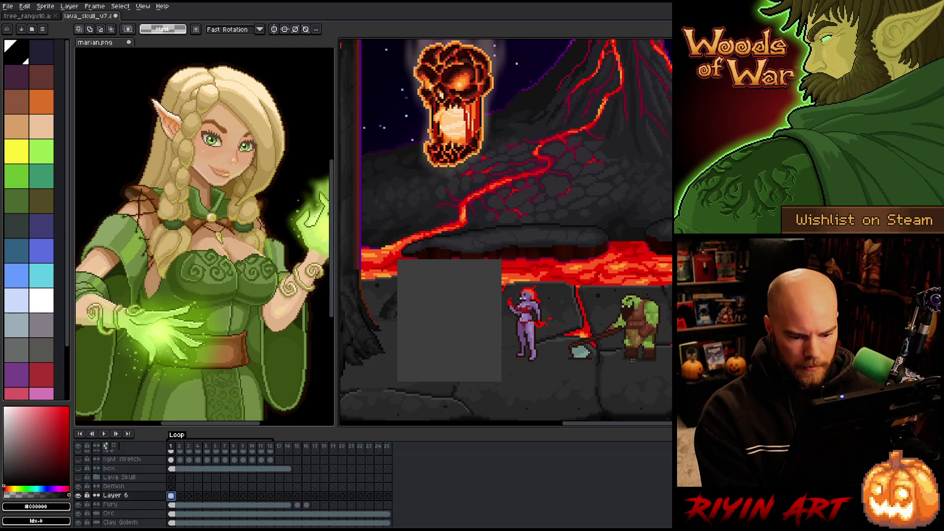
# Delete the left part of the grey box to make it narrower.
pyautogui.moveTo(437, 395); pyautogui.dragTo(374, 407)
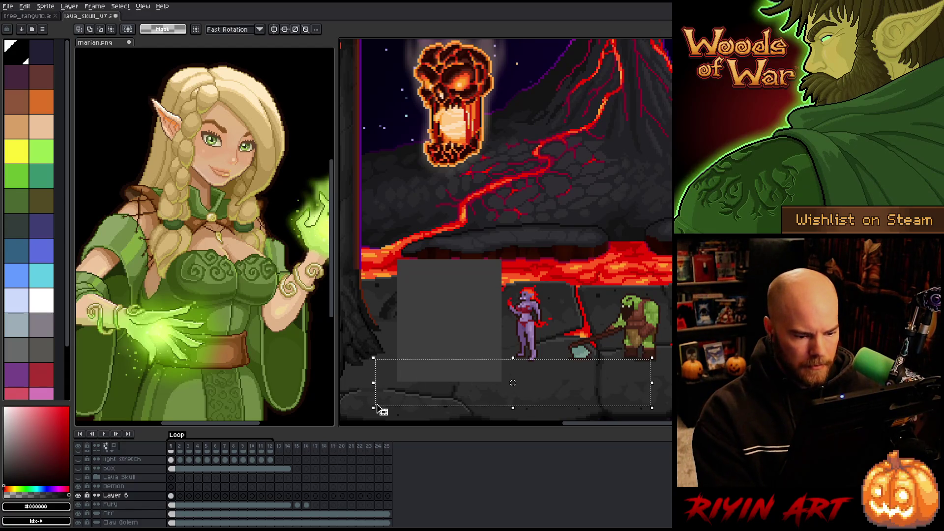
pyautogui.moveTo(641, 264)
pyautogui.mouseDown()
pyautogui.moveTo(439, 280)
pyautogui.moveTo(376, 273)
pyautogui.mouseUp()
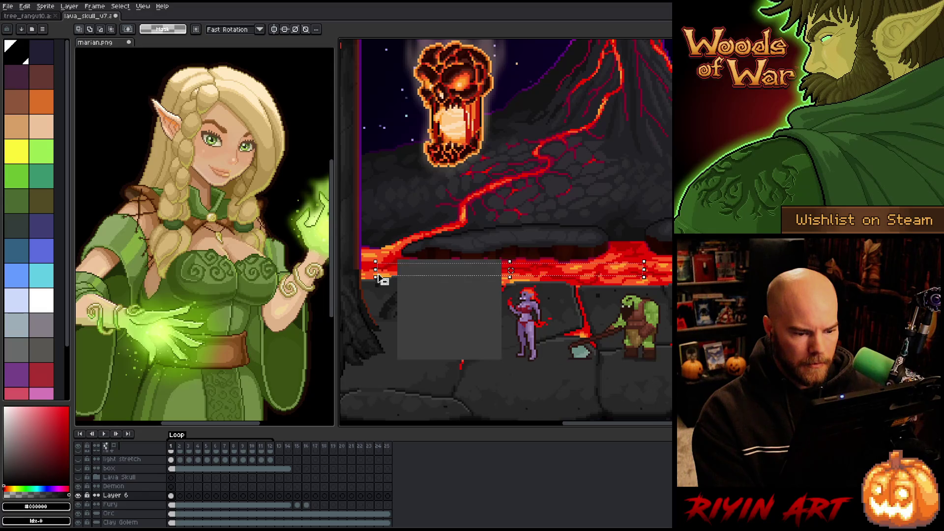
pyautogui.moveTo(568, 228); pyautogui.dragTo(380, 270)
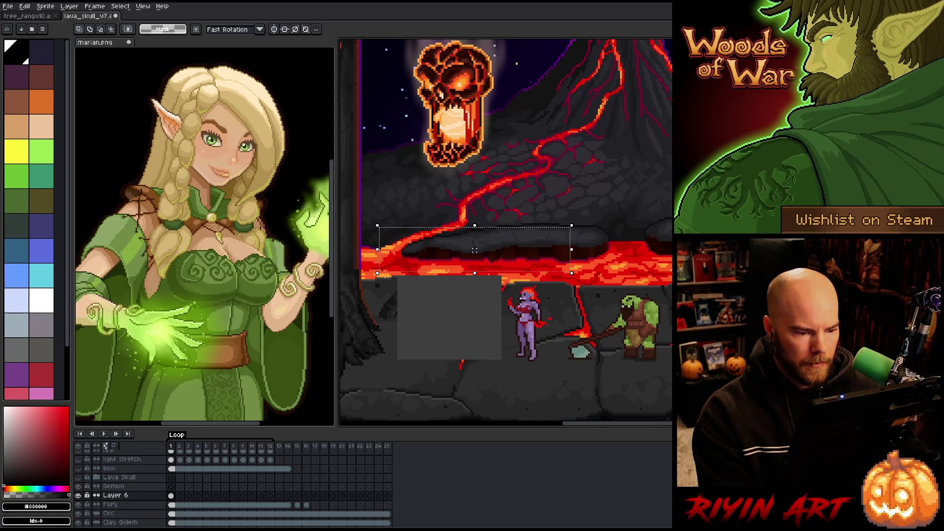
pyautogui.moveTo(380, 205); pyautogui.dragTo(422, 401)
pyautogui.press('Delete')
pyautogui.hotkey('ctrl', 'd')
# Stretch the grey box's top edge slightly upward and deselect.
pyautogui.click(167, 486)
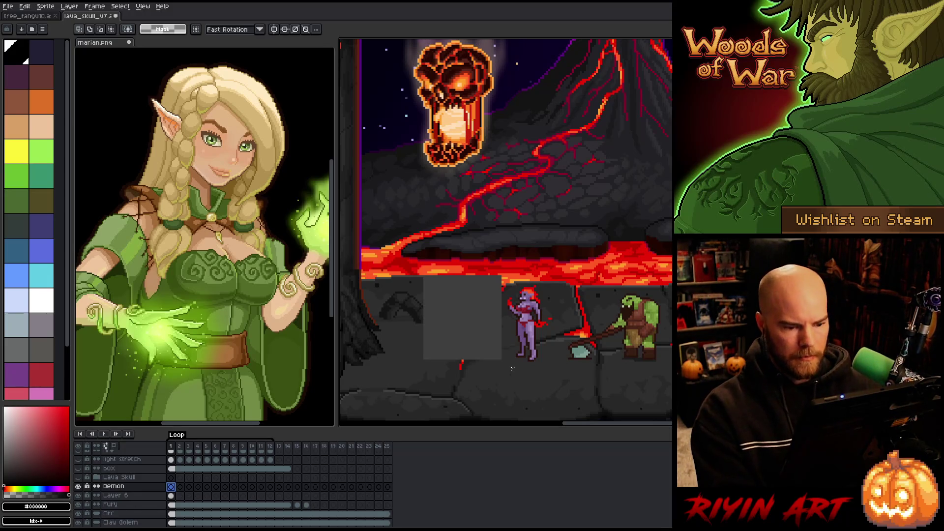
pyautogui.click(175, 496)
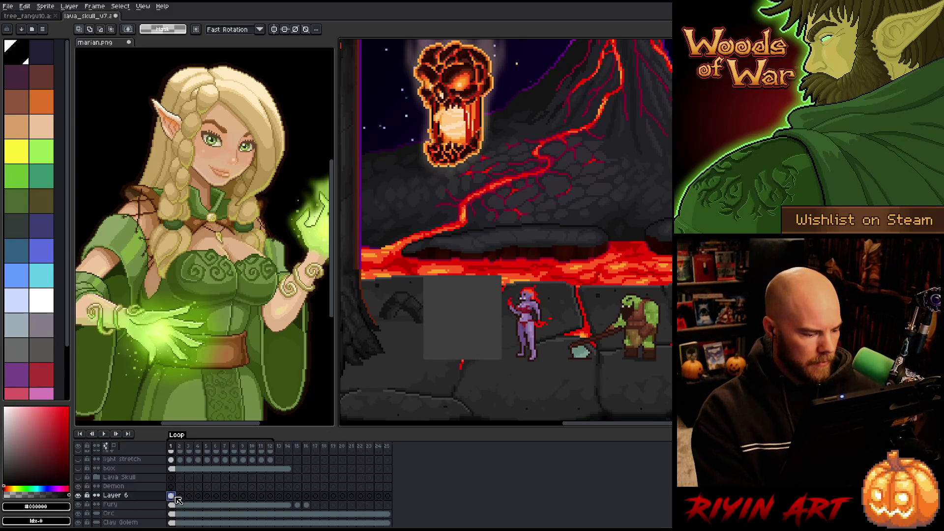
pyautogui.keyDown('ctrl'); pyautogui.click(176, 497); pyautogui.keyUp('ctrl')
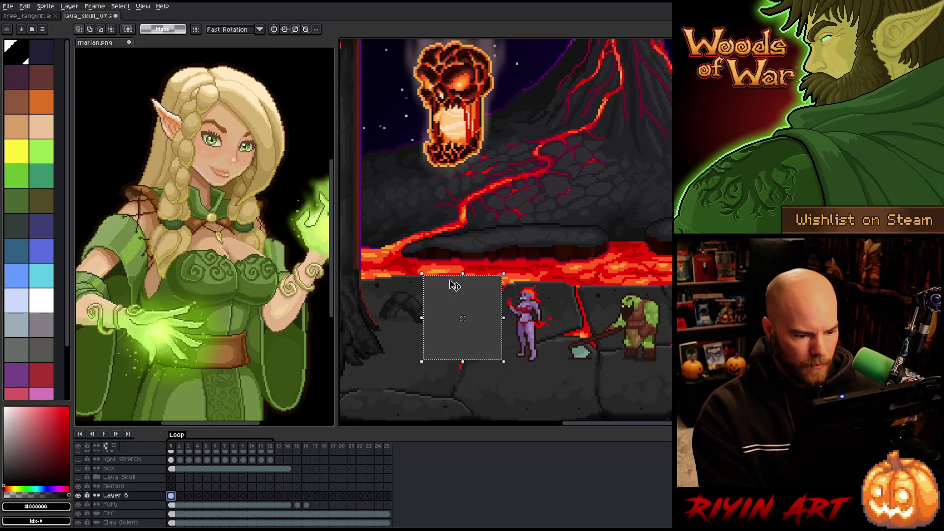
pyautogui.moveTo(463, 272); pyautogui.dragTo(464, 267)
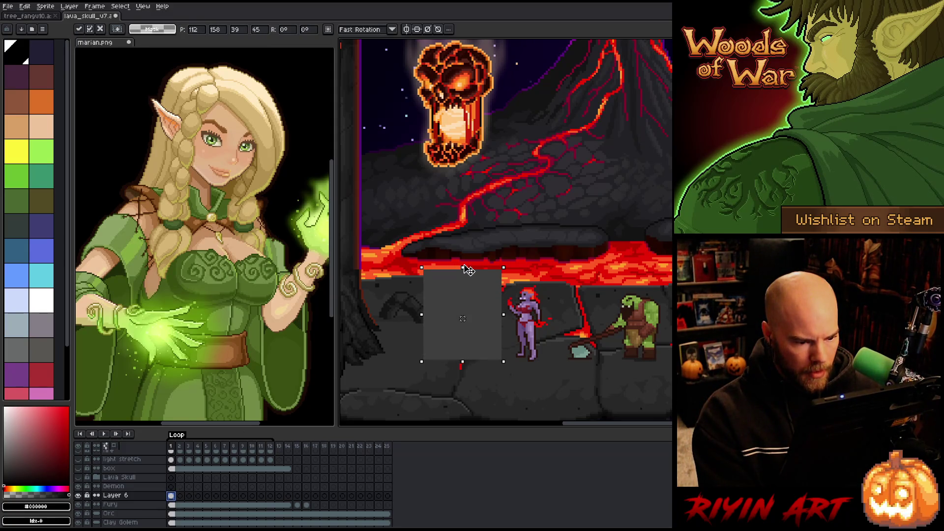
pyautogui.click(170, 486)
pyautogui.hotkey('ctrl', 'd')
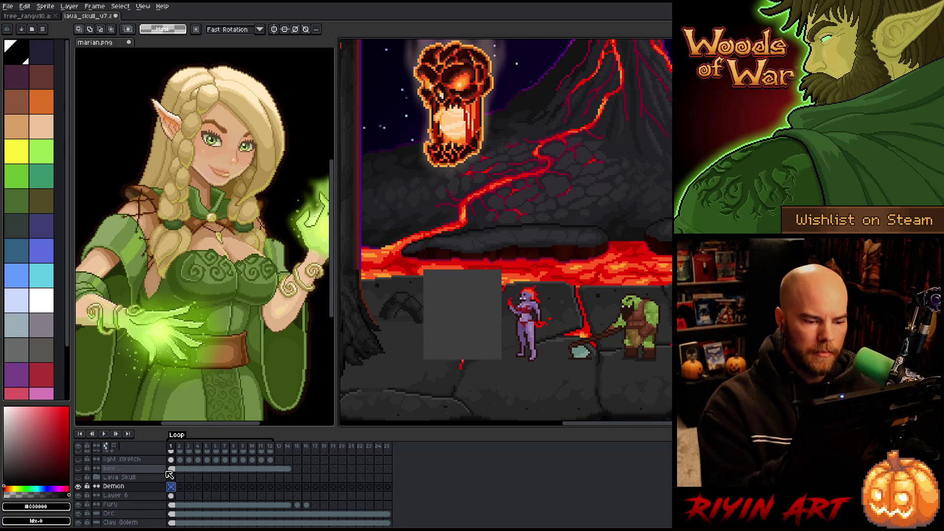
pyautogui.press('b')
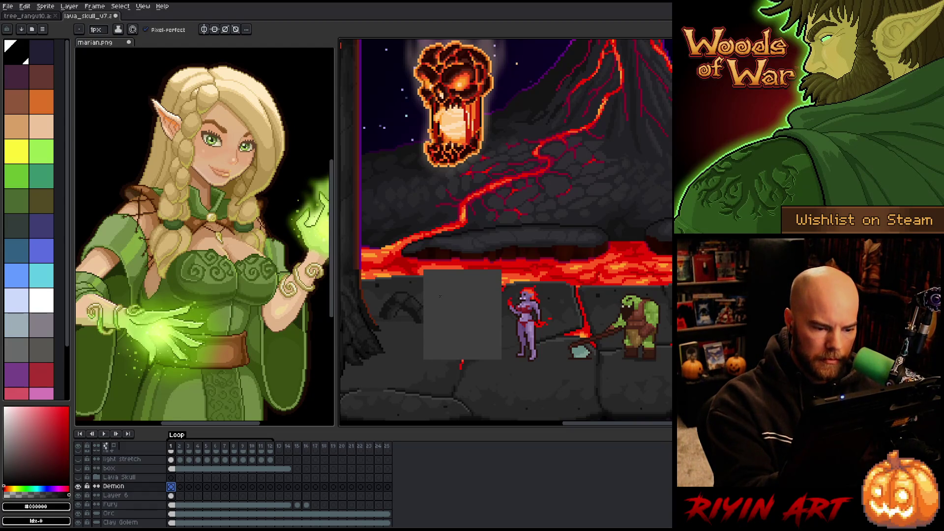
# Draw a black horned head with a curled horn on the grey box.
pyautogui.moveTo(439, 290); pyautogui.dragTo(439, 292)
pyautogui.hotkey('ctrl', 'z')
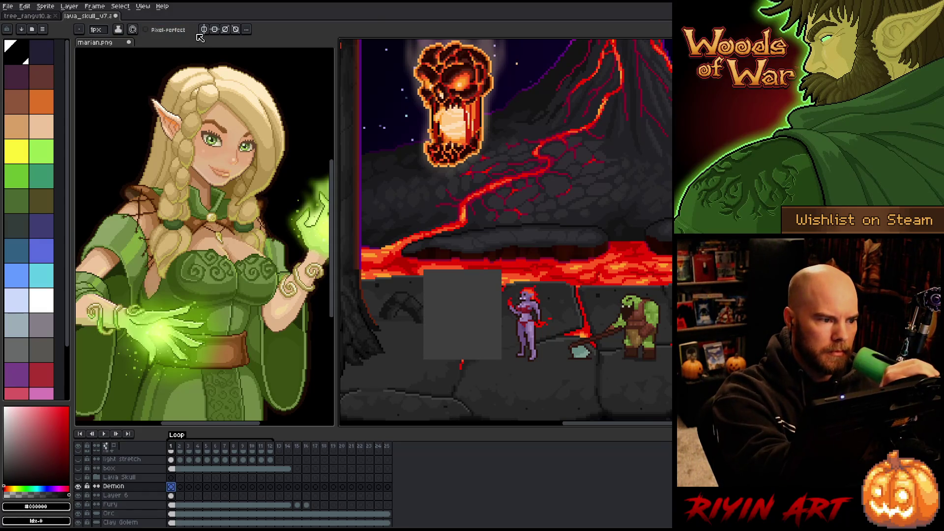
pyautogui.click(436, 295)
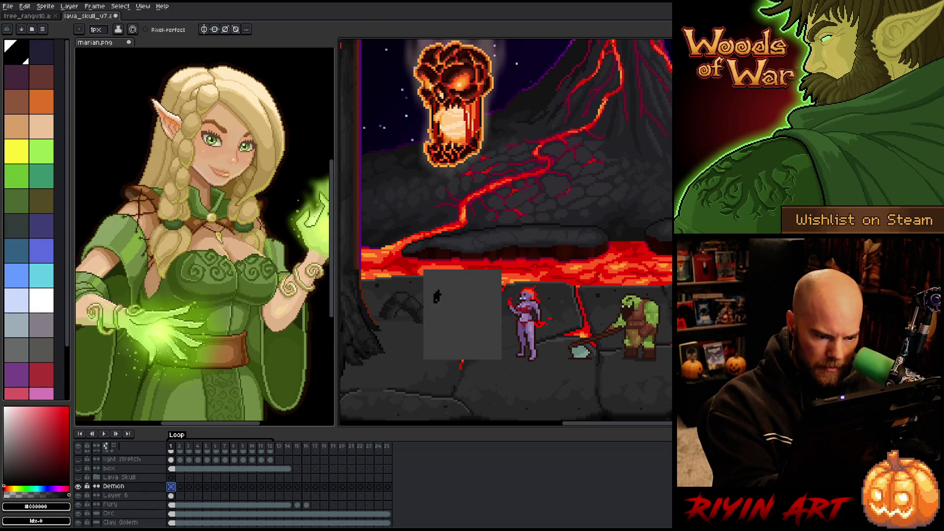
pyautogui.moveTo(437, 296); pyautogui.dragTo(453, 285)
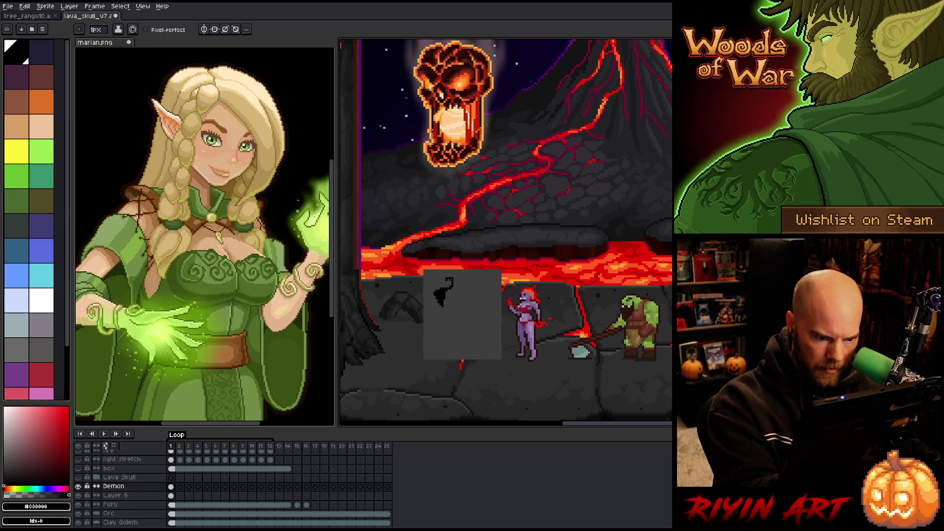
pyautogui.moveTo(453, 283)
pyautogui.mouseDown()
pyautogui.moveTo(432, 288)
pyautogui.moveTo(430, 279)
pyautogui.mouseUp()
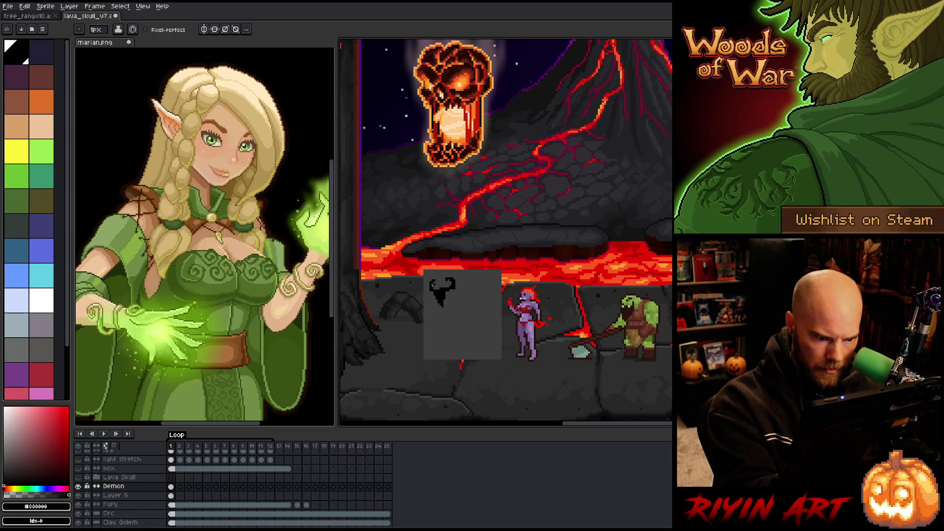
# Try a freehand selection around the silhouette, then test and undo a dark grey stroke.
pyautogui.press('b')
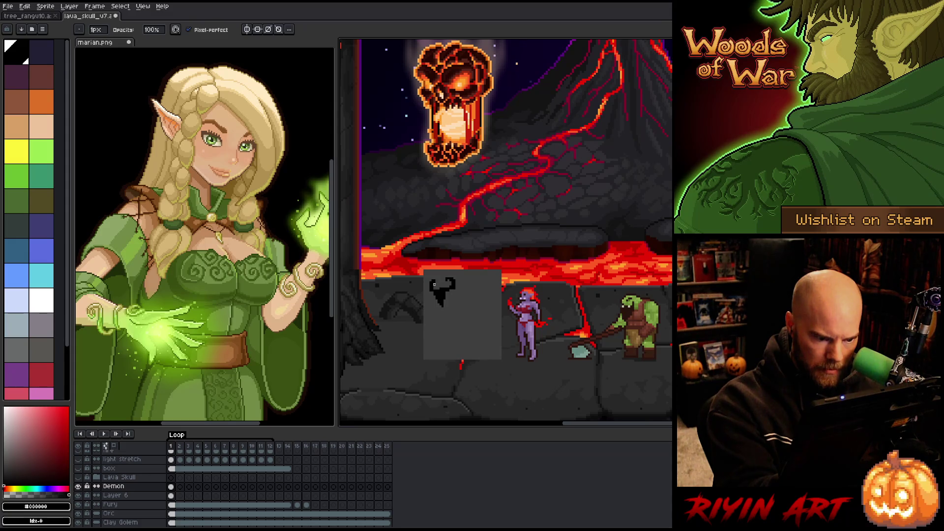
pyautogui.press('e')
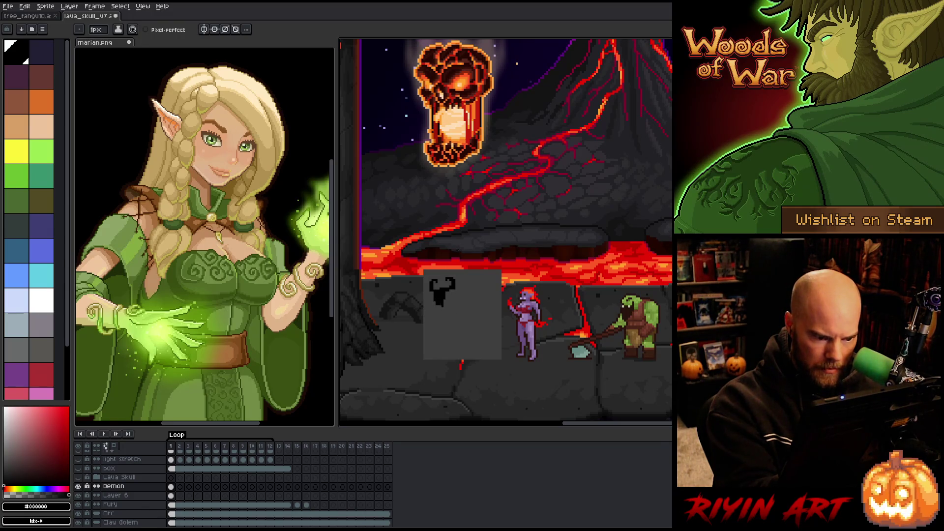
pyautogui.press('b')
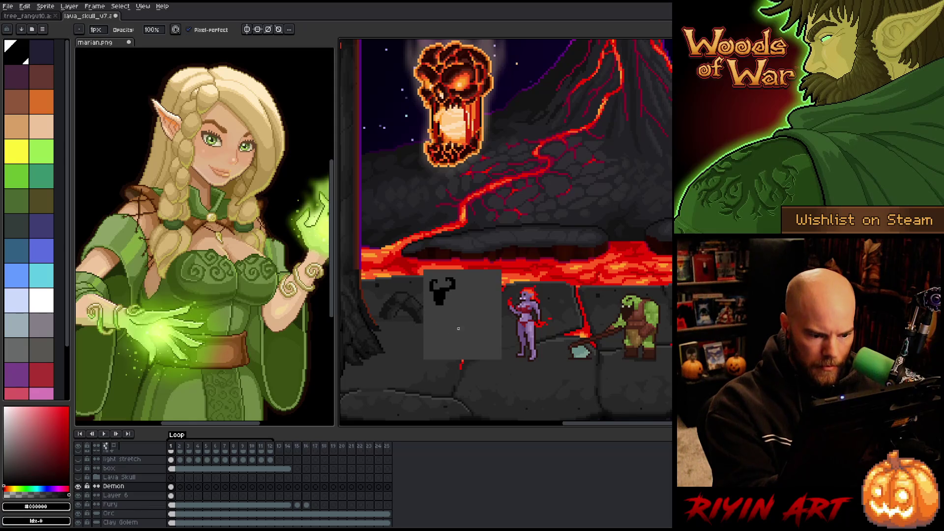
pyautogui.press('e')
pyautogui.press('q')
pyautogui.moveTo(450, 304)
pyautogui.mouseDown()
pyautogui.moveTo(440, 293)
pyautogui.moveTo(426, 324)
pyautogui.moveTo(448, 339)
pyautogui.mouseUp()
pyautogui.hotkey('ctrl', 'd')
pyautogui.press('b')
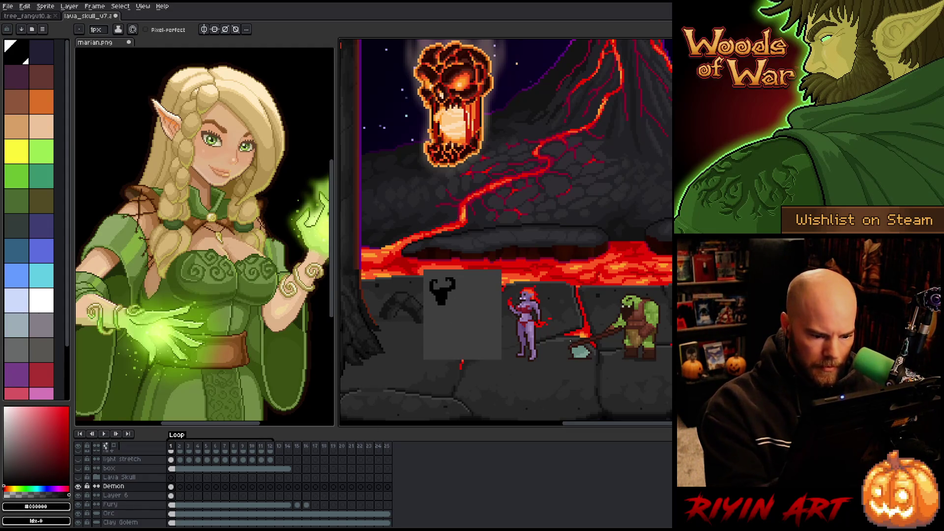
pyautogui.keyDown('alt'); pyautogui.click(457, 295); pyautogui.keyUp('alt')
pyautogui.moveTo(449, 293); pyautogui.dragTo(476, 307)
pyautogui.hotkey('ctrl', 'z')
pyautogui.hotkey('ctrl', 'z')
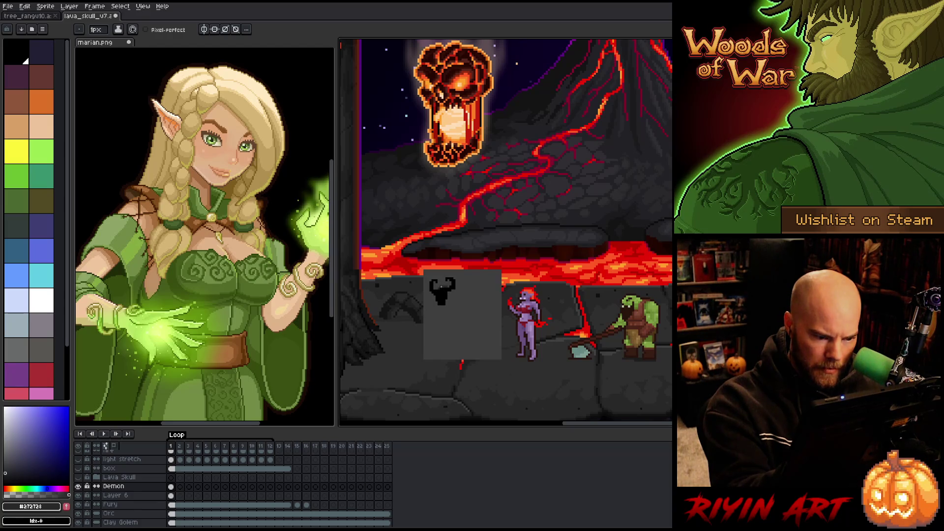
# Sketch trial arcs beside the silhouette, undoing them, and add a short dark stroke below.
pyautogui.moveTo(457, 284); pyautogui.dragTo(482, 292)
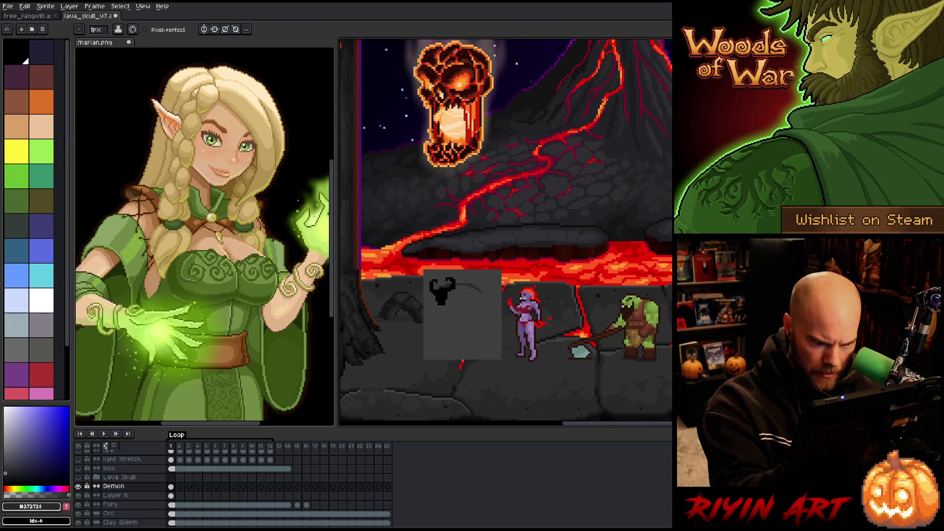
pyautogui.moveTo(481, 292)
pyautogui.mouseDown()
pyautogui.moveTo(486, 311)
pyautogui.moveTo(451, 315)
pyautogui.moveTo(455, 323)
pyautogui.mouseUp()
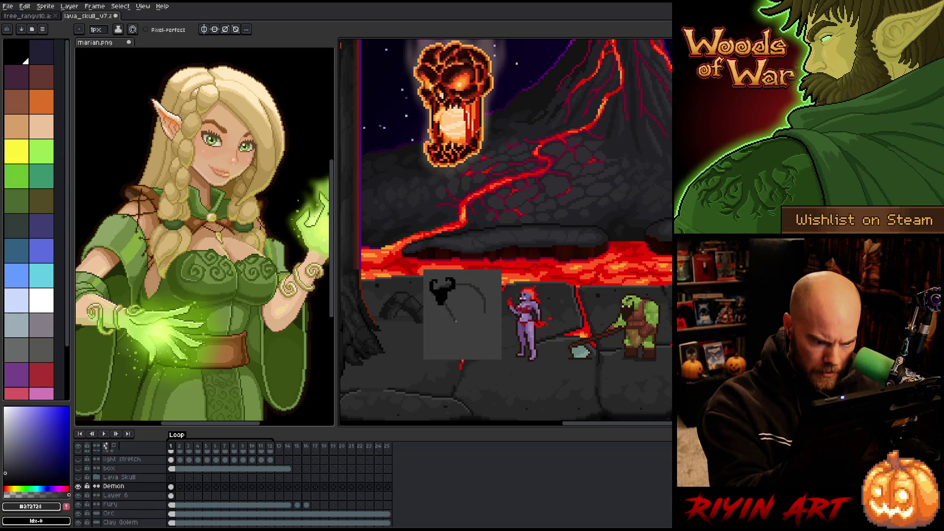
pyautogui.hotkey('ctrl', 'z')
pyautogui.moveTo(443, 306); pyautogui.dragTo(460, 324)
pyautogui.hotkey('ctrl', 'z')
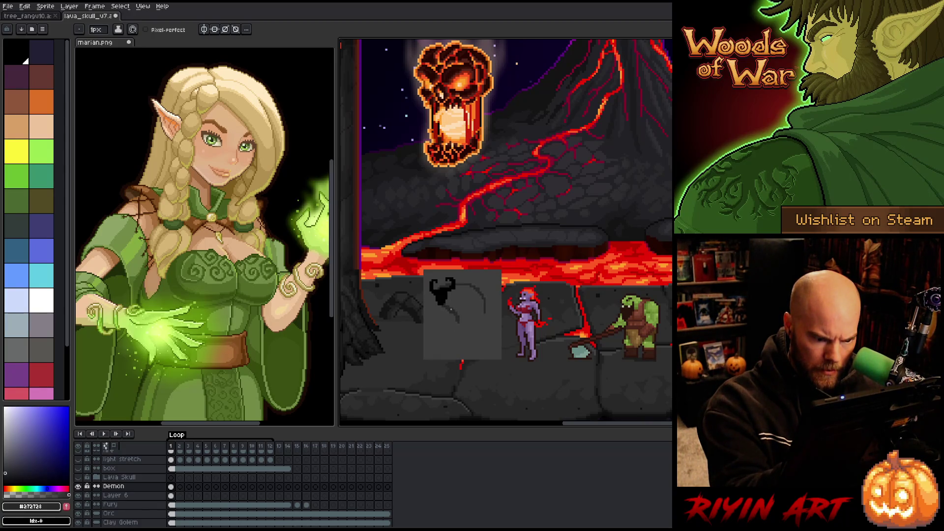
pyautogui.press('e')
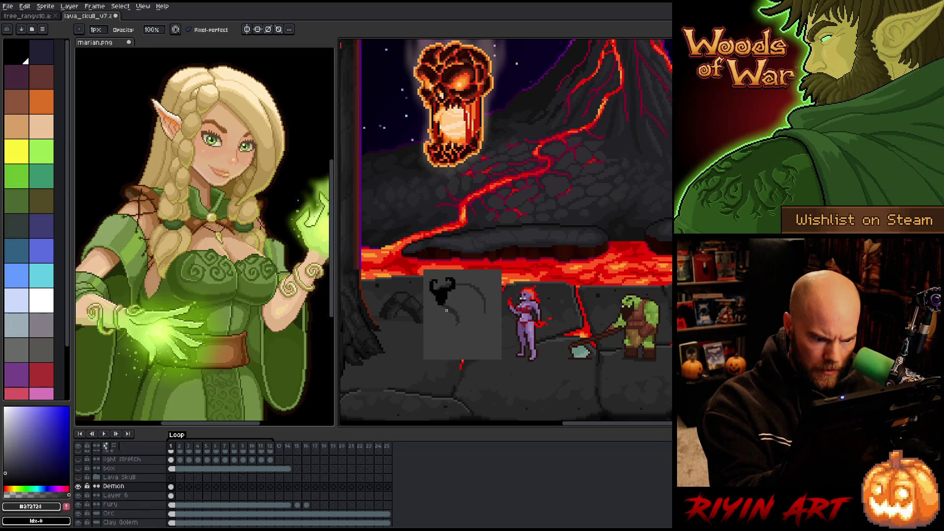
pyautogui.press('b')
pyautogui.moveTo(458, 331)
pyautogui.mouseDown()
pyautogui.moveTo(456, 321)
pyautogui.moveTo(484, 317)
pyautogui.moveTo(472, 317)
pyautogui.mouseUp()
pyautogui.hotkey('ctrl', 'z')
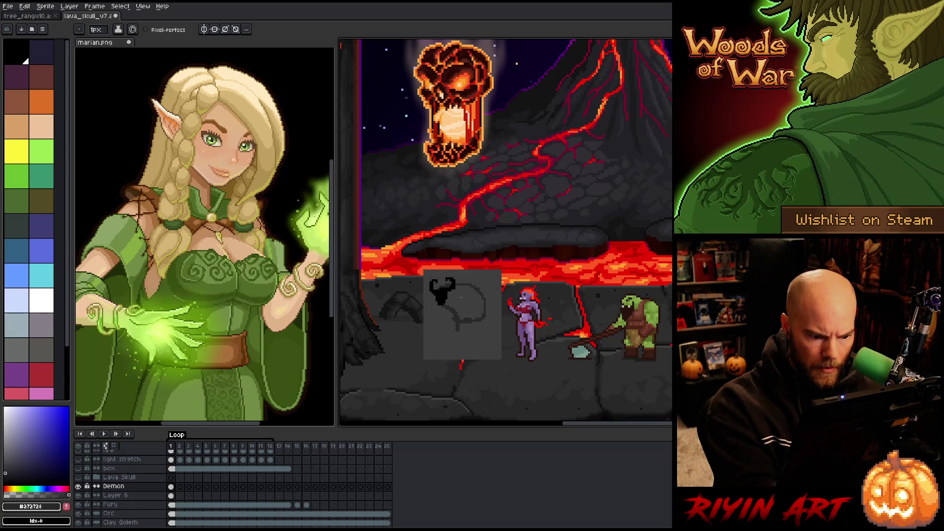
# Bucket-fill the dark shape inside the grey box.
pyautogui.press('b')
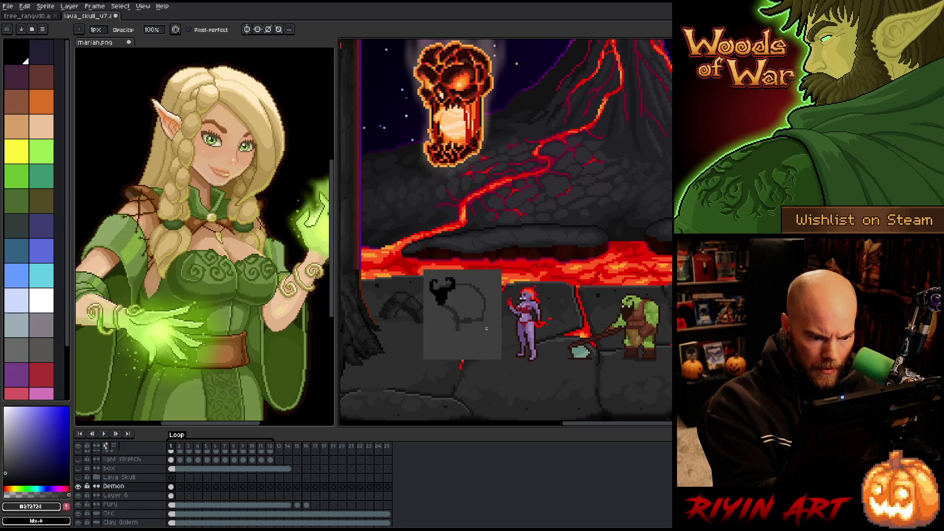
pyautogui.press('e')
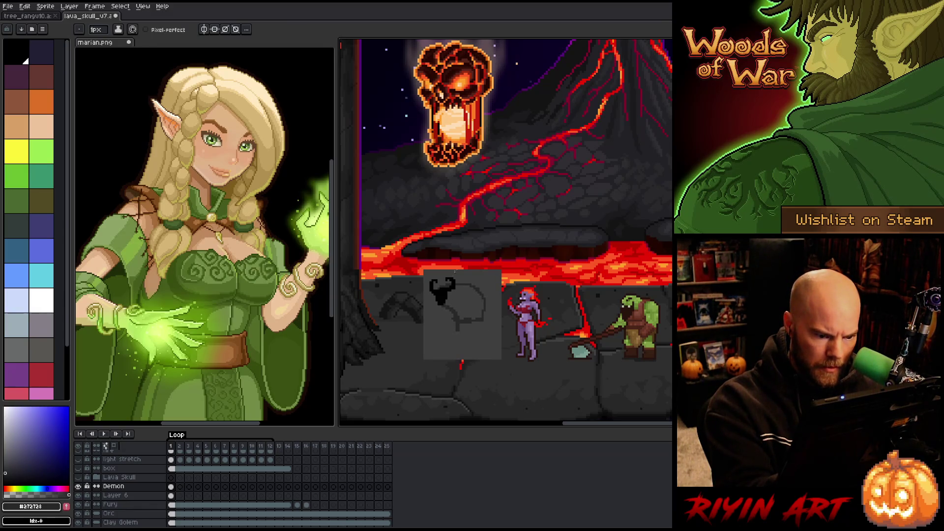
pyautogui.press('g')
pyautogui.click(457, 304)
pyautogui.press('b')
pyautogui.press('e')
pyautogui.press('b')
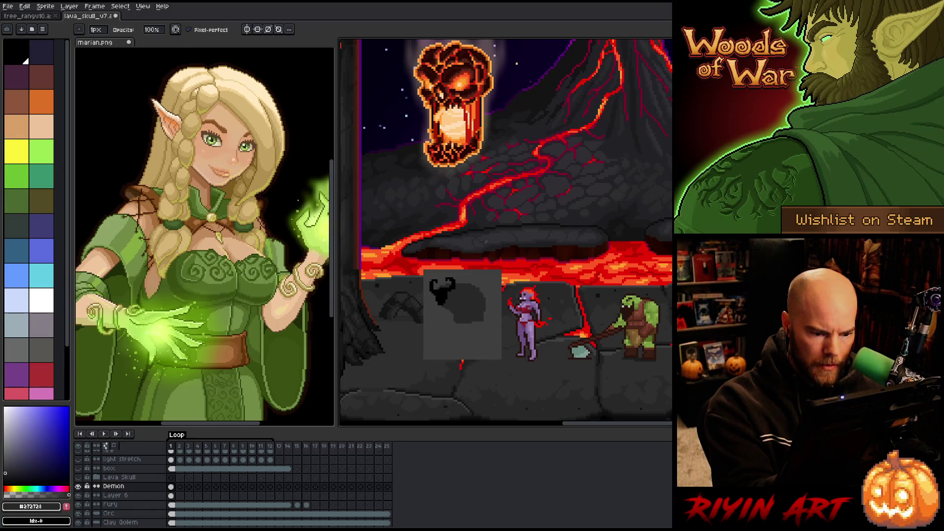
pyautogui.press('e')
pyautogui.press('b')
pyautogui.press('e')
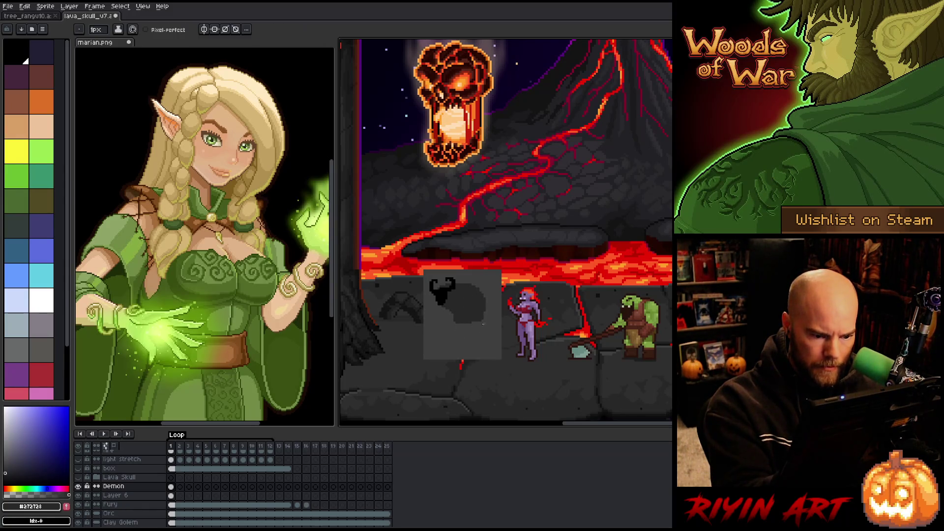
# Outline the figure's curved back and bucket-fill the body silhouette dark.
pyautogui.moveTo(489, 348)
pyautogui.mouseDown()
pyautogui.moveTo(491, 318)
pyautogui.moveTo(467, 332)
pyautogui.moveTo(493, 339)
pyautogui.moveTo(480, 346)
pyautogui.mouseUp()
pyautogui.hotkey('ctrl', 'z')
pyautogui.hotkey('ctrl', 'z')
pyautogui.hotkey('ctrl', 'z')
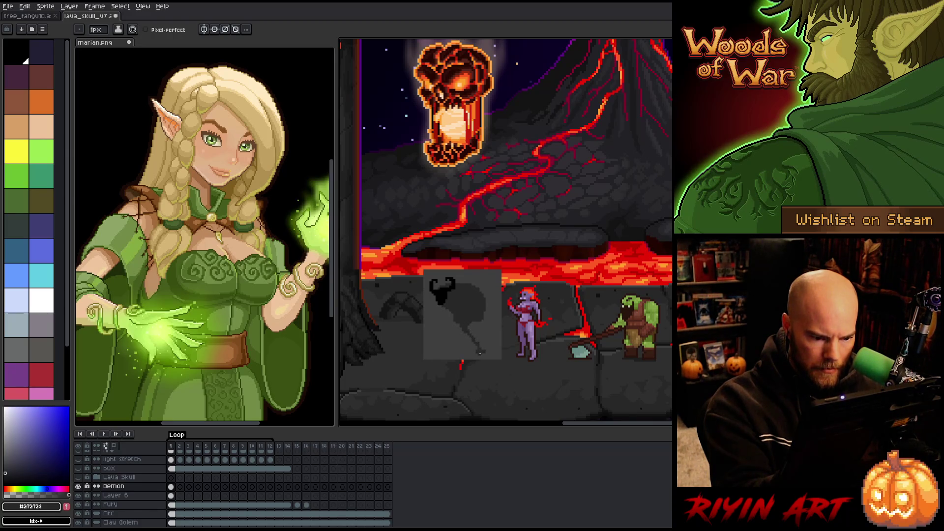
pyautogui.moveTo(482, 319)
pyautogui.mouseDown()
pyautogui.moveTo(488, 343)
pyautogui.moveTo(456, 351)
pyautogui.moveTo(454, 339)
pyautogui.mouseUp()
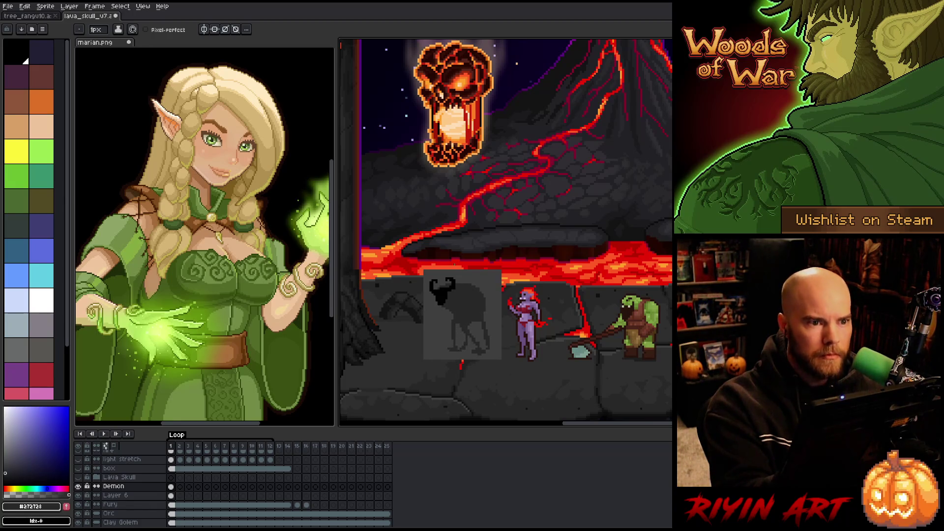
pyautogui.press('g')
pyautogui.click(461, 335)
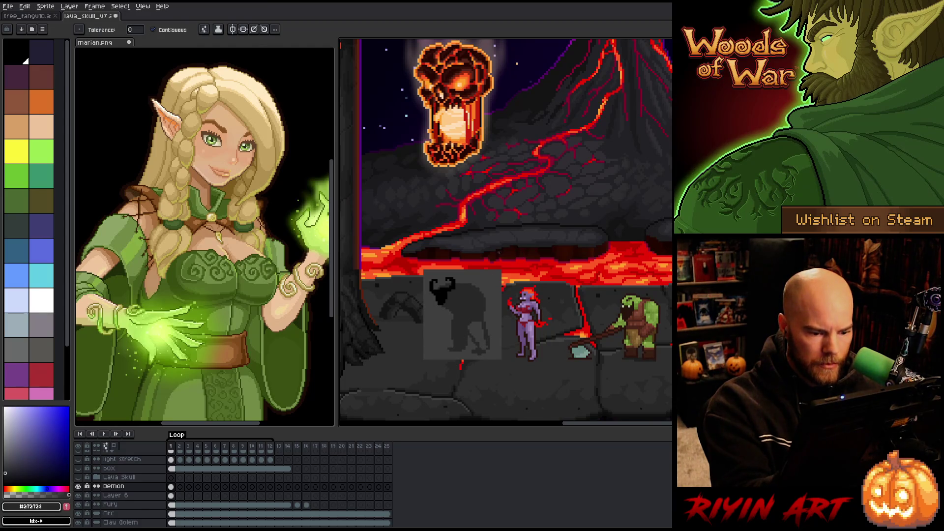
pyautogui.click(478, 335)
# Eyedrop black from the silhouette and draw a small arc right of the head.
pyautogui.press('i')
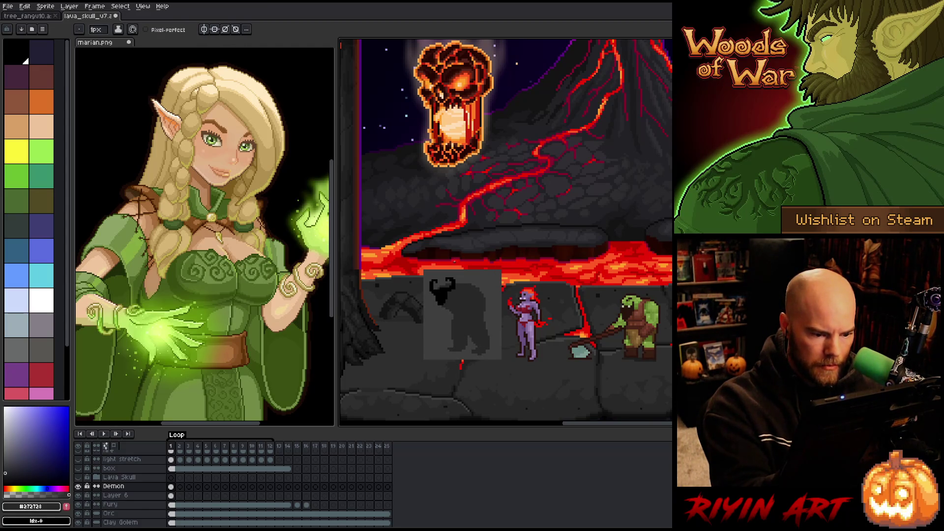
pyautogui.click(442, 293)
pyautogui.press('b')
pyautogui.moveTo(469, 290); pyautogui.dragTo(484, 293)
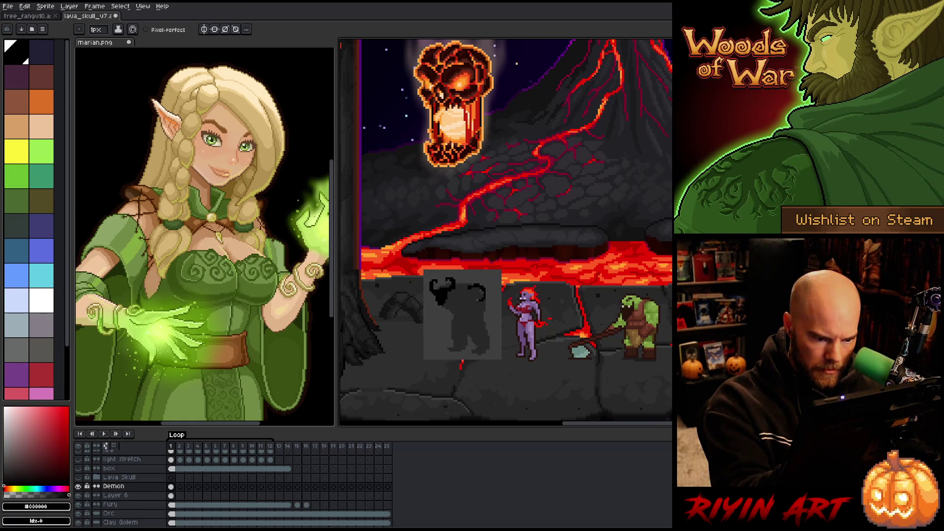
# Fill the arc into a solid black blob, then undo trial strokes beside the head.
pyautogui.moveTo(469, 290); pyautogui.dragTo(483, 293)
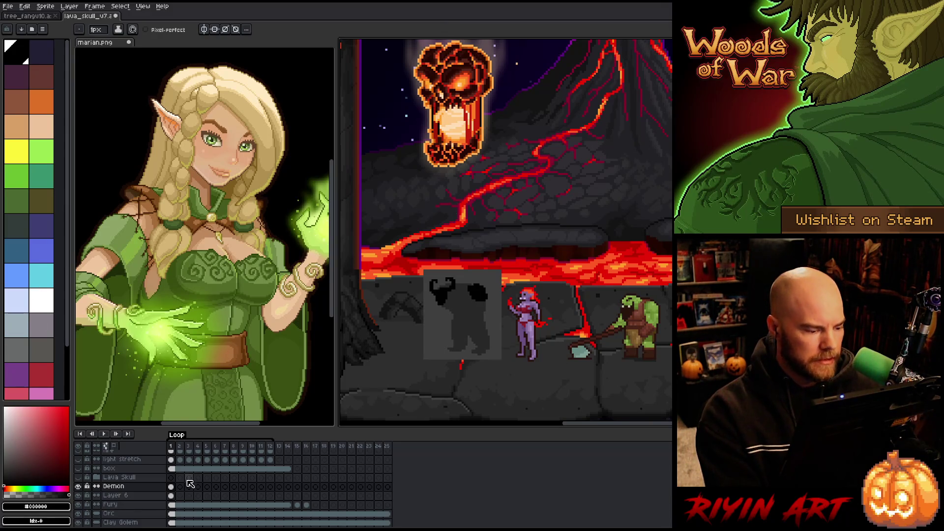
pyautogui.click(171, 486)
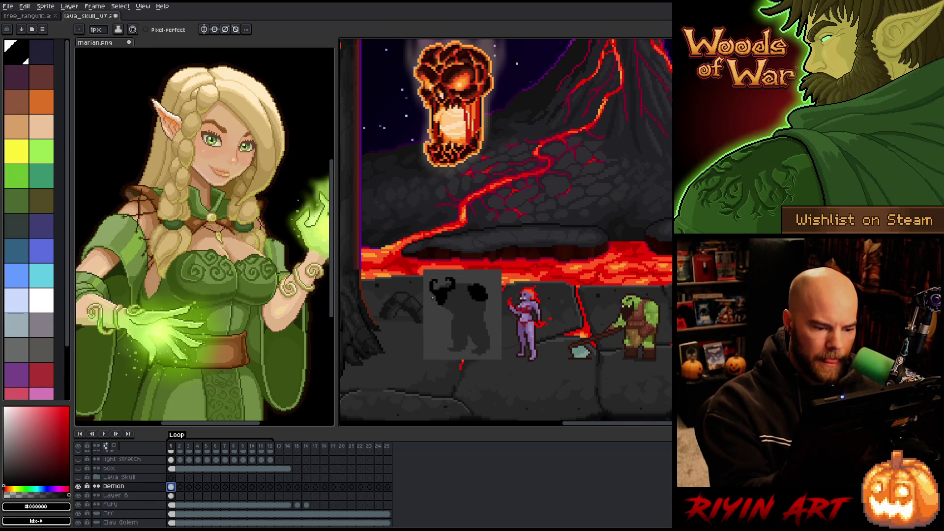
pyautogui.moveTo(463, 173); pyautogui.dragTo(498, 169)
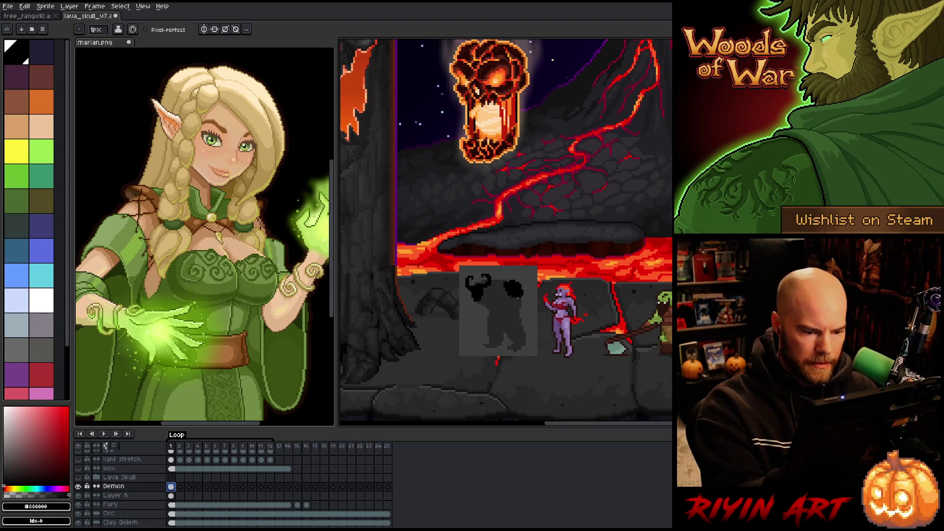
pyautogui.moveTo(521, 288); pyautogui.dragTo(521, 310)
pyautogui.hotkey('ctrl', 'z')
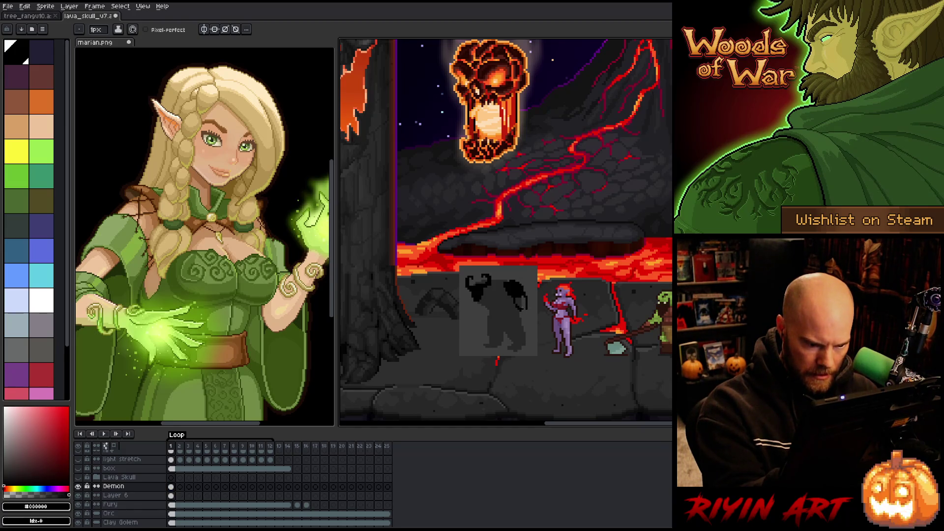
pyautogui.hotkey('ctrl', 'z')
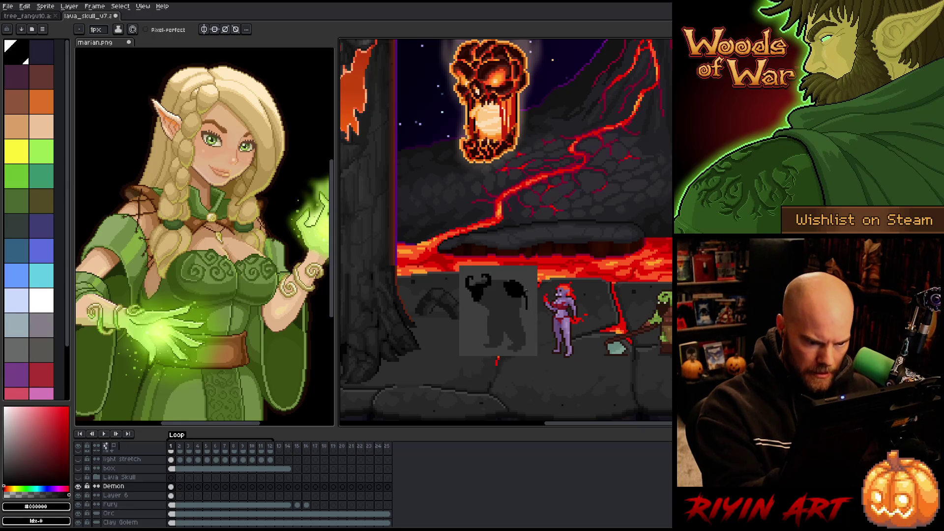
pyautogui.hotkey('ctrl', 'z')
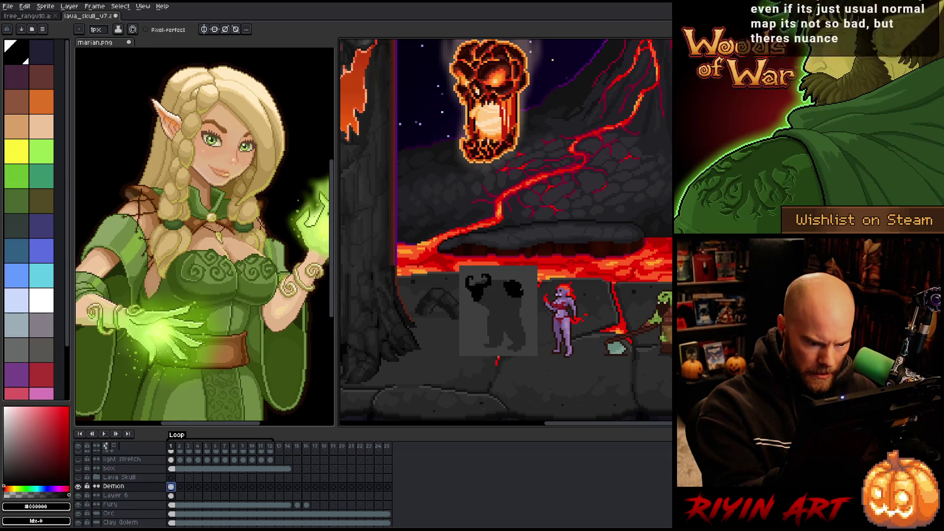
# Extend the right black blob down past the shoulder along the silhouette's right edge.
pyautogui.moveTo(528, 299); pyautogui.dragTo(514, 293)
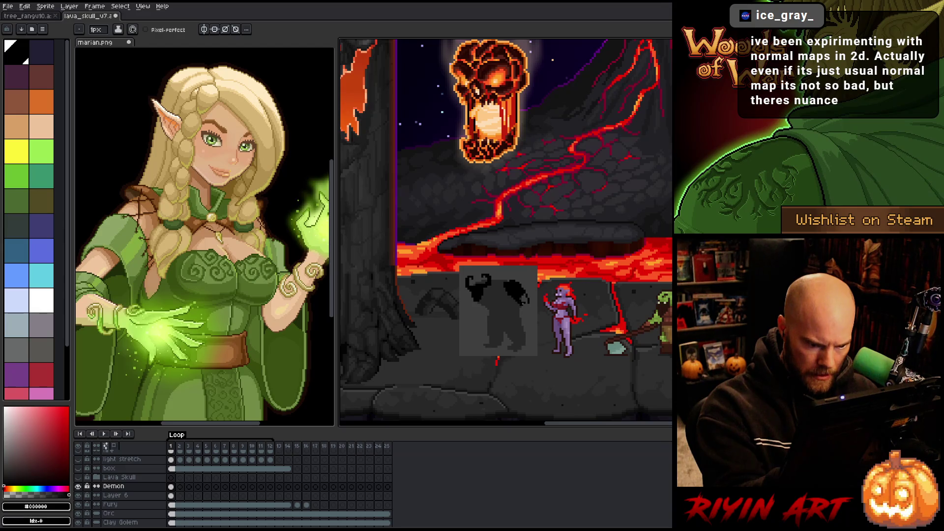
pyautogui.moveTo(525, 309)
pyautogui.mouseDown()
pyautogui.moveTo(526, 320)
pyautogui.moveTo(527, 306)
pyautogui.mouseUp()
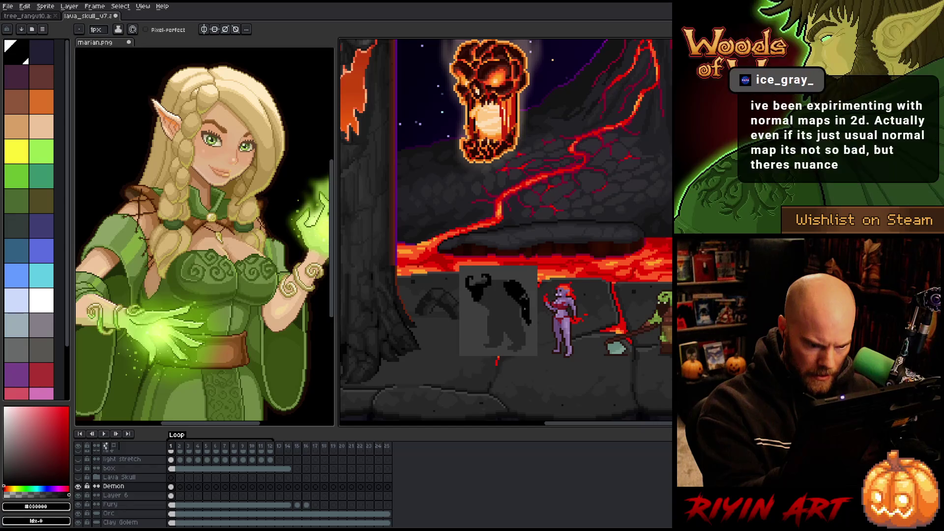
pyautogui.press('b')
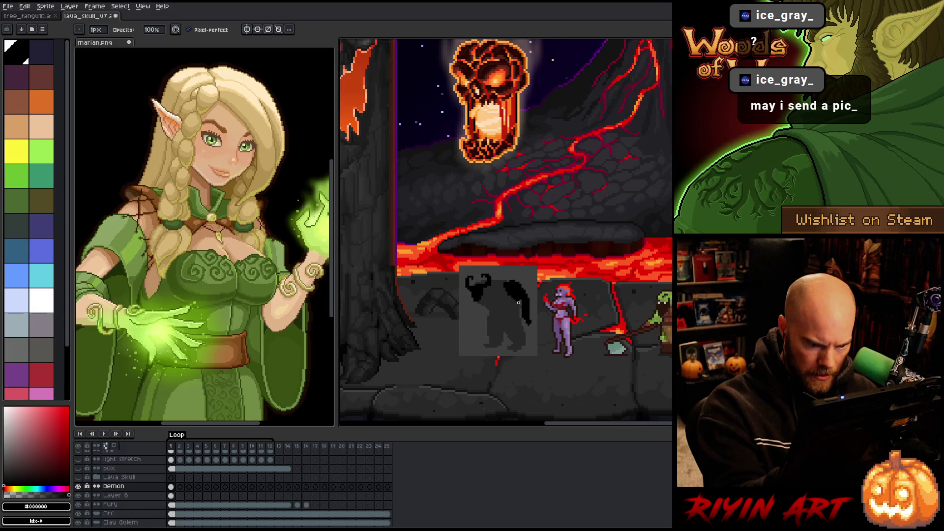
pyautogui.keyDown('alt'); pyautogui.click(521, 301); pyautogui.keyUp('alt')
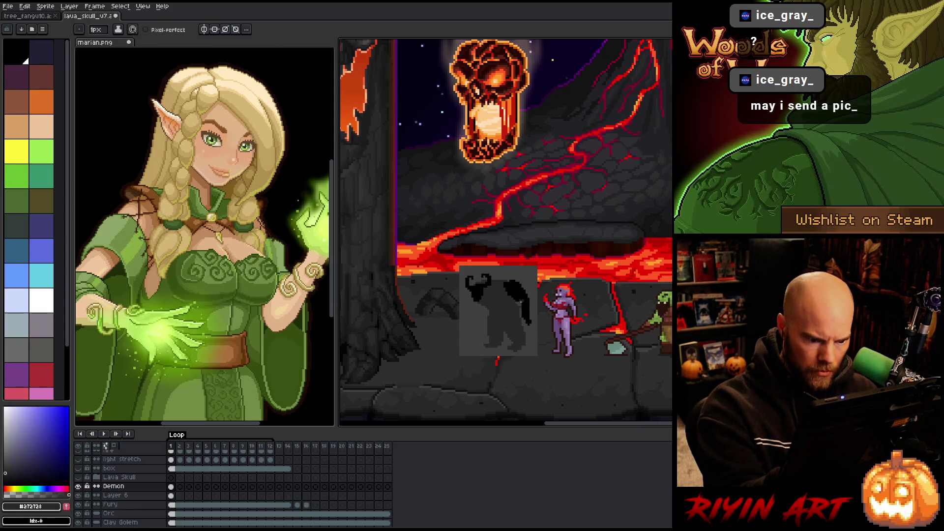
pyautogui.keyDown('alt'); pyautogui.click(521, 299); pyautogui.keyUp('alt')
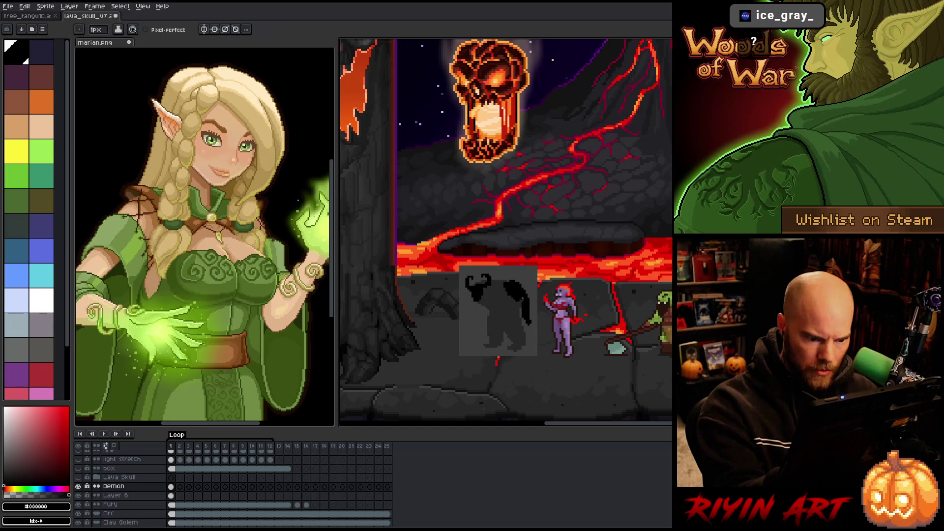
pyautogui.moveTo(531, 300); pyautogui.dragTo(525, 323)
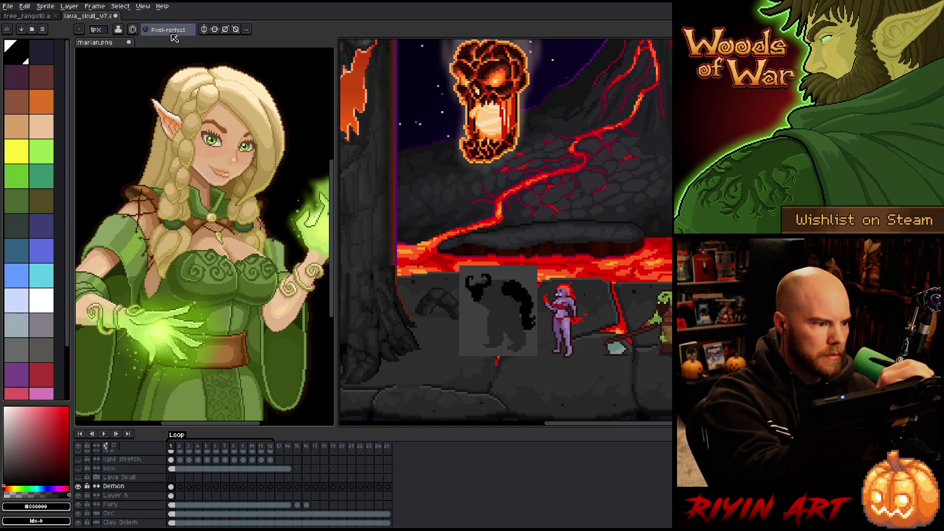
pyautogui.moveTo(490, 300); pyautogui.dragTo(493, 305)
pyautogui.hotkey('ctrl', 'z')
pyautogui.moveTo(489, 303); pyautogui.dragTo(499, 306)
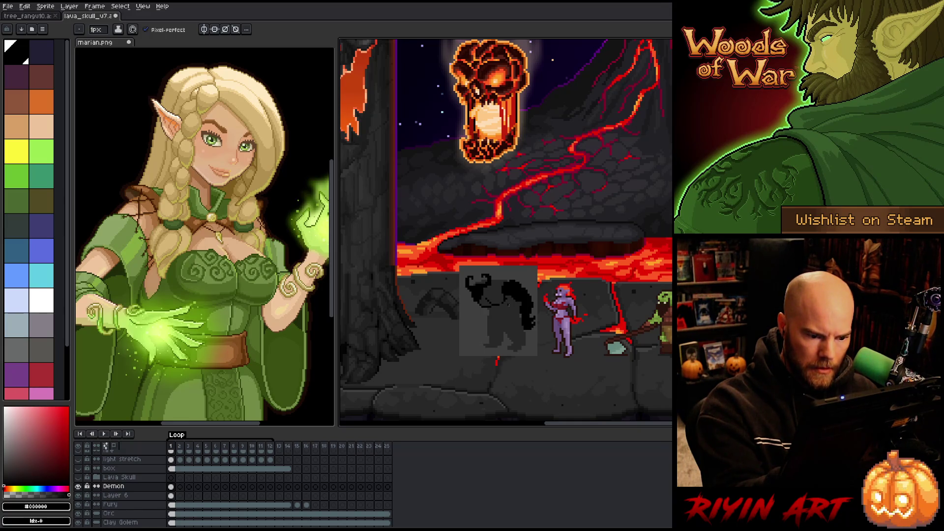
pyautogui.keyDown('alt'); pyautogui.click(505, 297); pyautogui.keyUp('alt')
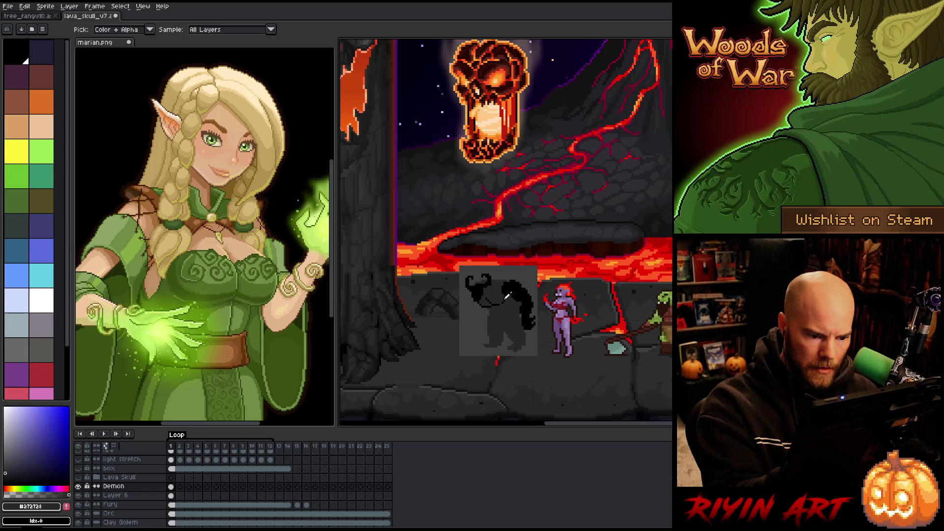
pyautogui.keyDown('alt'); pyautogui.click(501, 303); pyautogui.keyUp('alt')
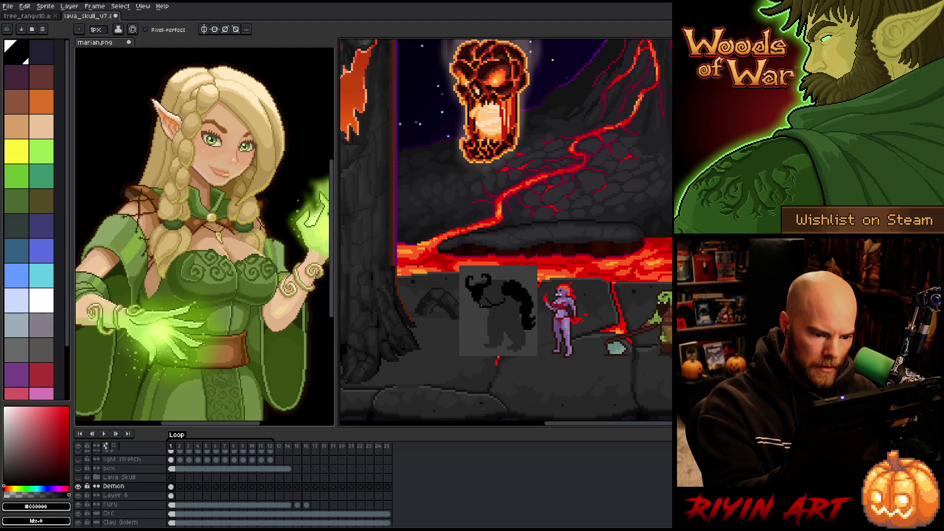
pyautogui.press('b')
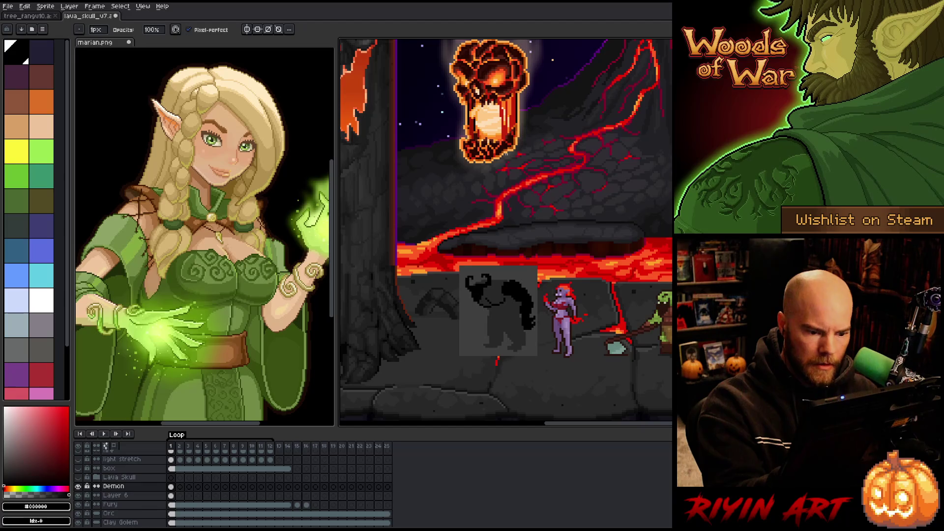
pyautogui.press('e')
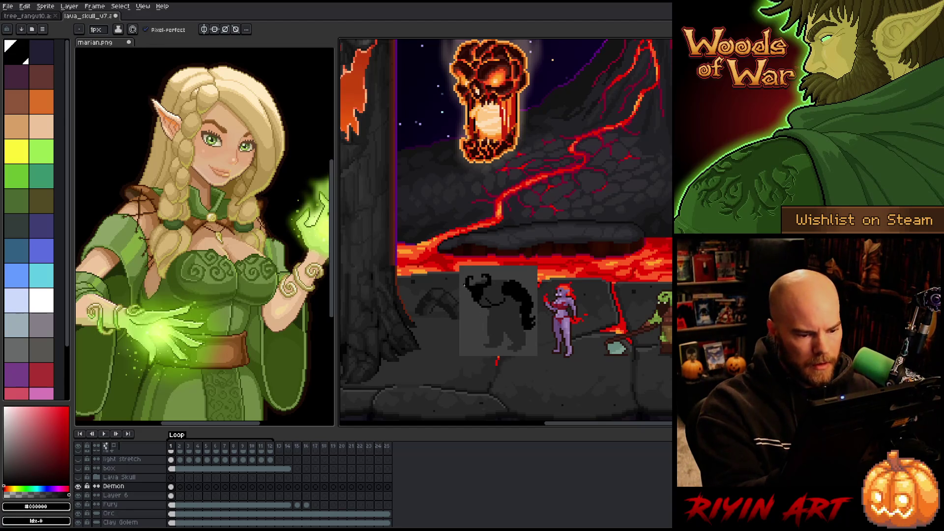
pyautogui.keyDown('alt'); pyautogui.click(500, 318); pyautogui.keyUp('alt')
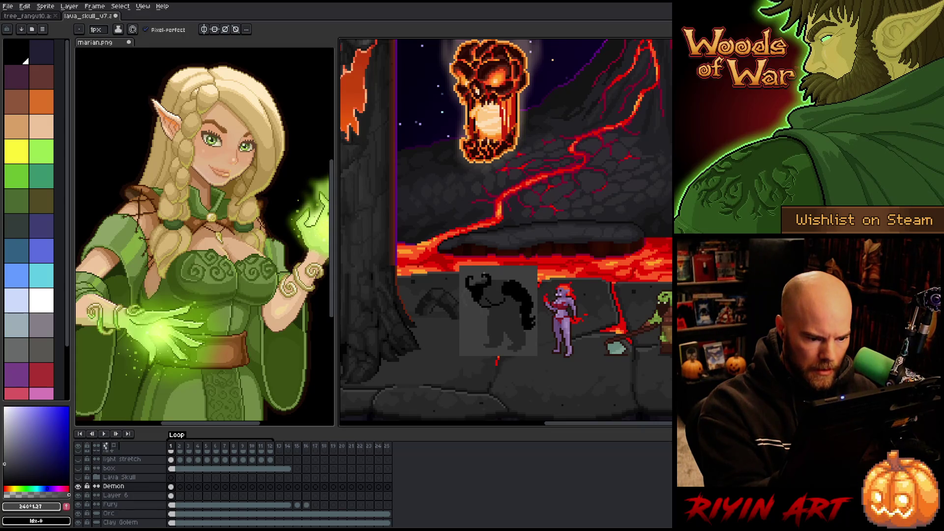
pyautogui.click(4, 453)
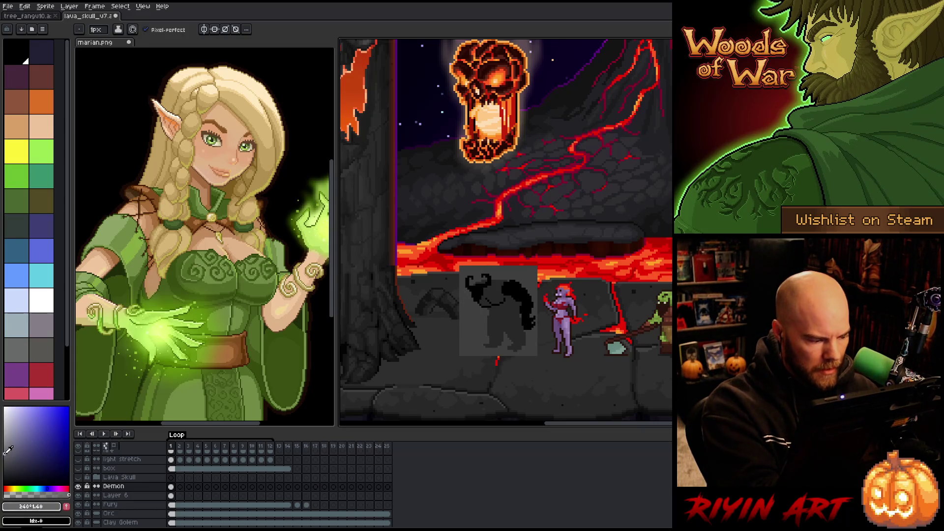
pyautogui.click(27, 440)
pyautogui.moveTo(470, 311); pyautogui.dragTo(471, 322)
pyautogui.hotkey('ctrl', 'z')
pyautogui.click(6, 472)
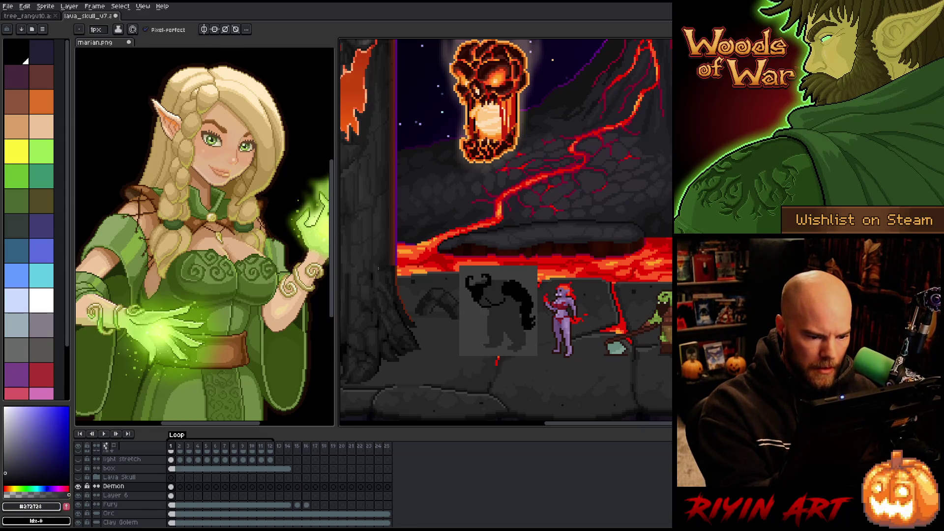
pyautogui.click(40, 489)
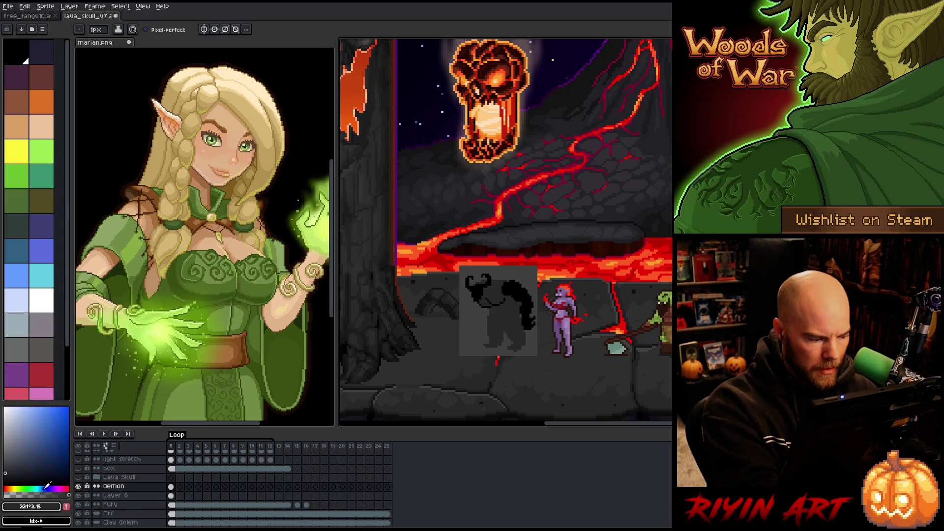
pyautogui.click(9, 471)
pyautogui.moveTo(480, 316); pyautogui.dragTo(482, 322)
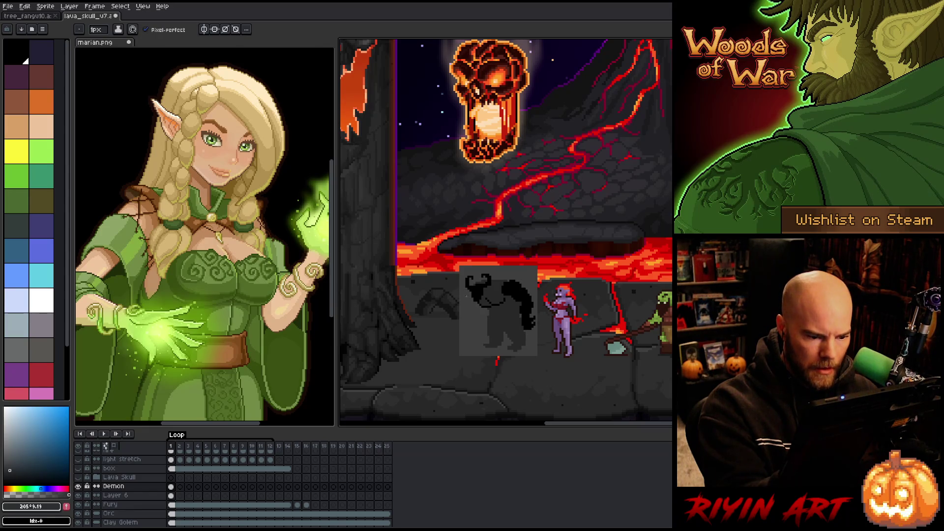
pyautogui.press('w')
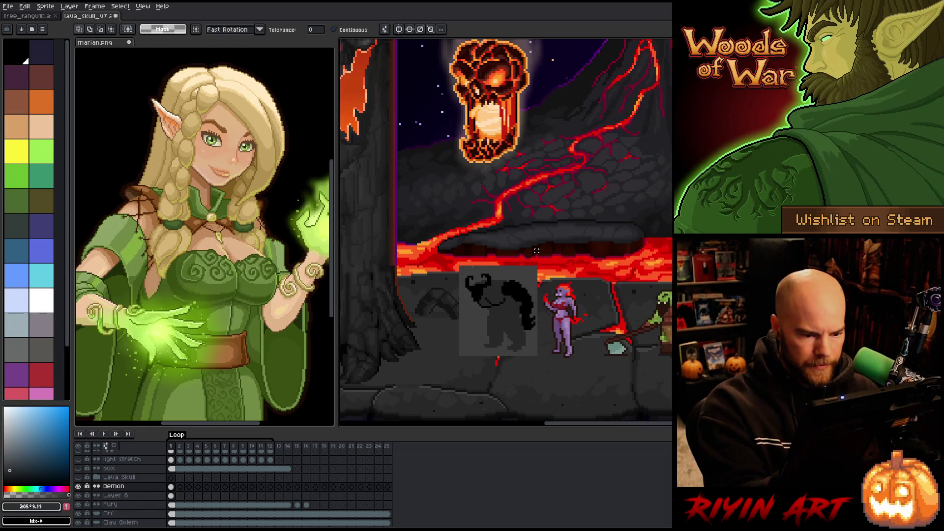
# Sample dark grey #272723 and Magic Wand-select the silhouette's black hair region.
pyautogui.press('b')
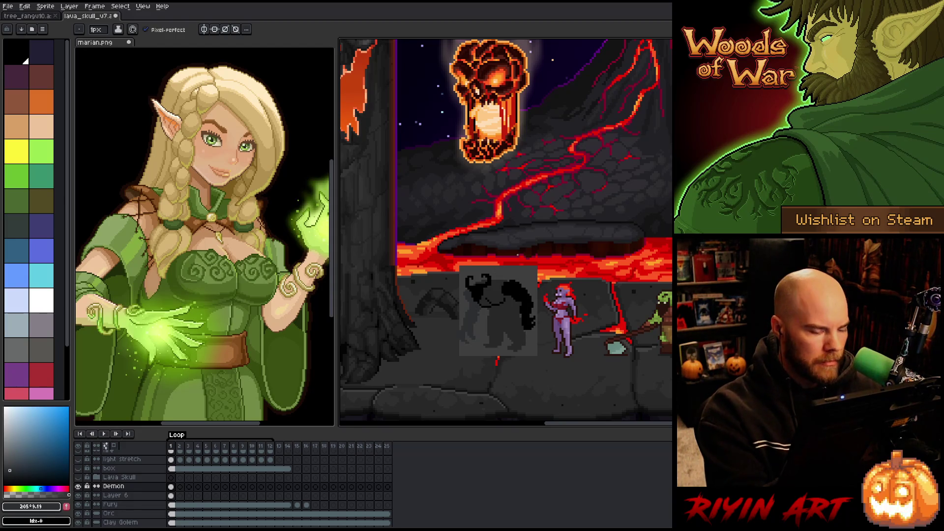
pyautogui.press('b')
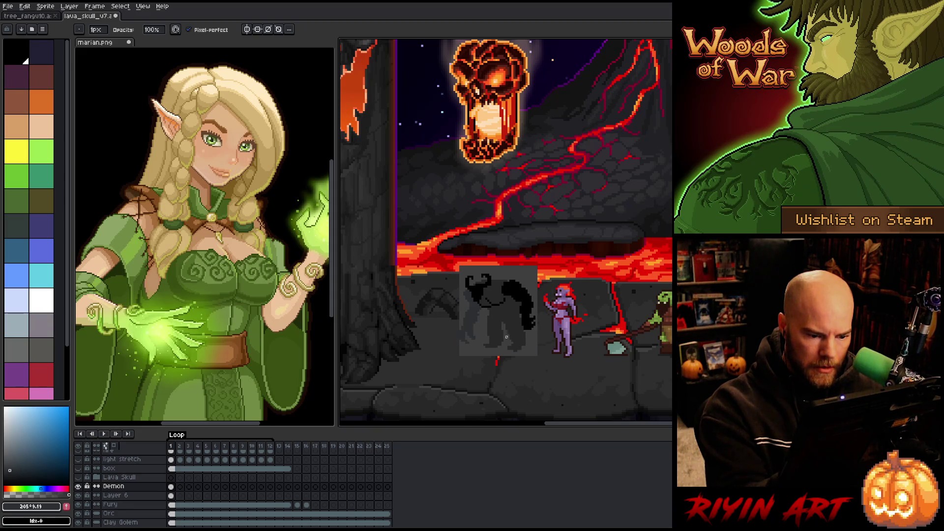
pyautogui.keyDown('alt'); pyautogui.click(525, 296); pyautogui.keyUp('alt')
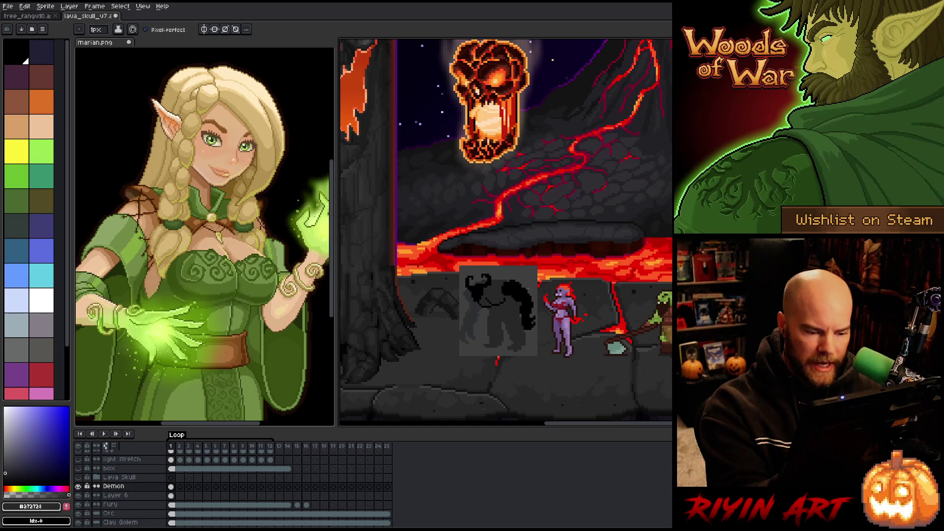
pyautogui.press('w')
pyautogui.click(518, 289)
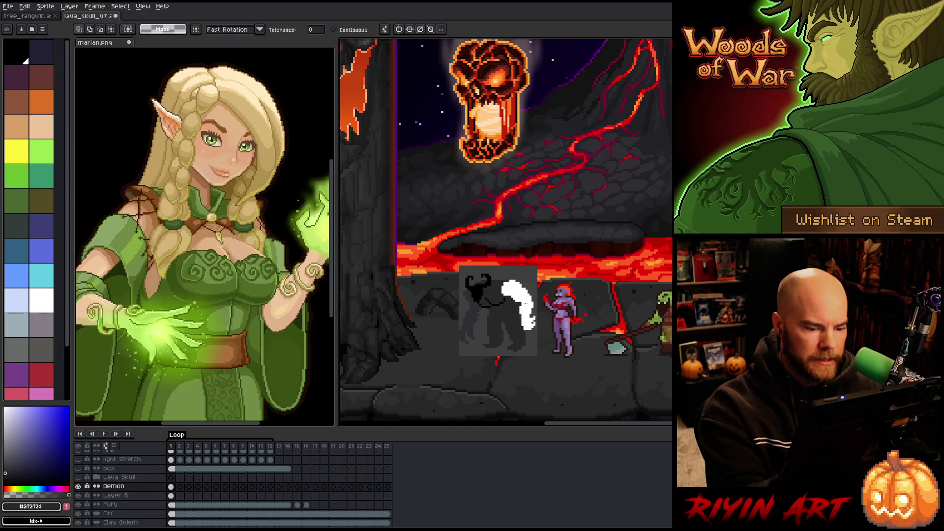
# Cut the black hair from the Demon layer and paste it in place on a new Layer 7.
pyautogui.press('Delete')
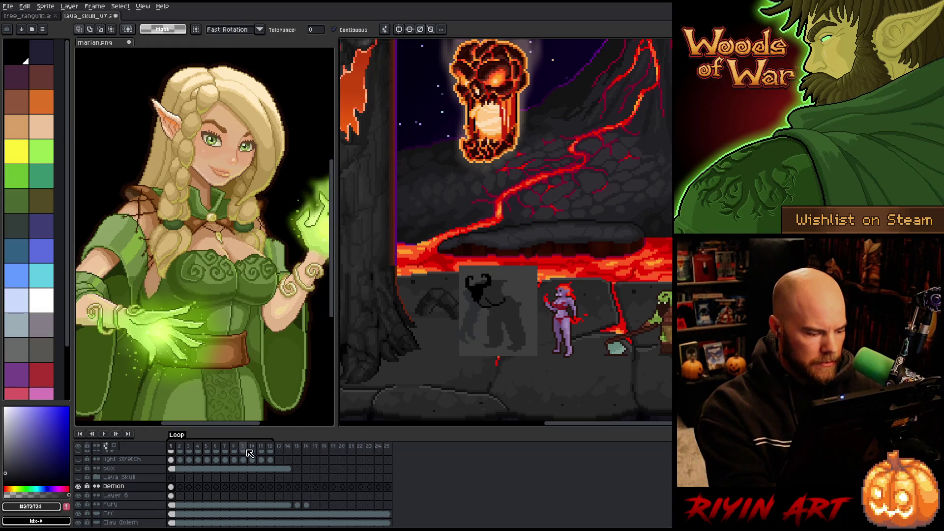
pyautogui.hotkey('shift', 'n')
pyautogui.hotkey('ctrl', 'v')
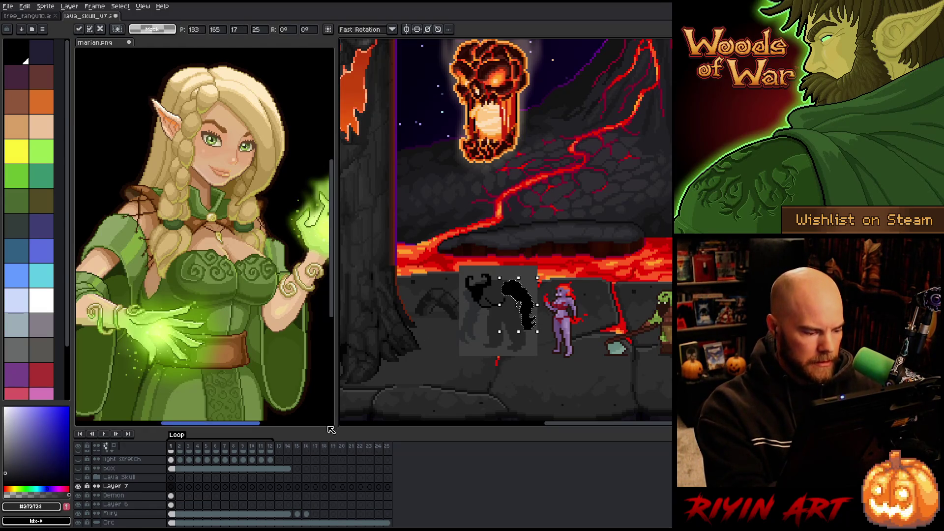
pyautogui.press('Return')
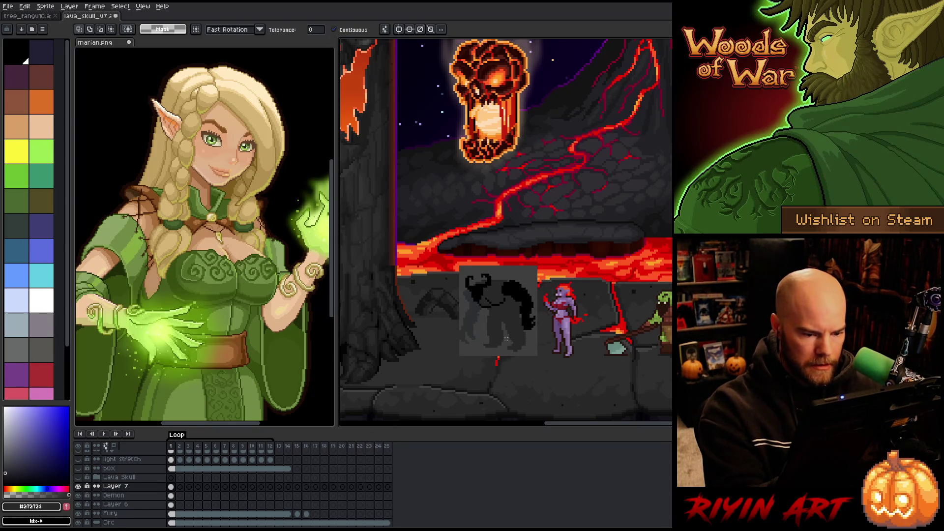
# Return to the Demon layer and cycle through the eyedropper, pencil and fill tools.
pyautogui.press('Down')
pyautogui.press('i')
pyautogui.press('b')
pyautogui.press('g')
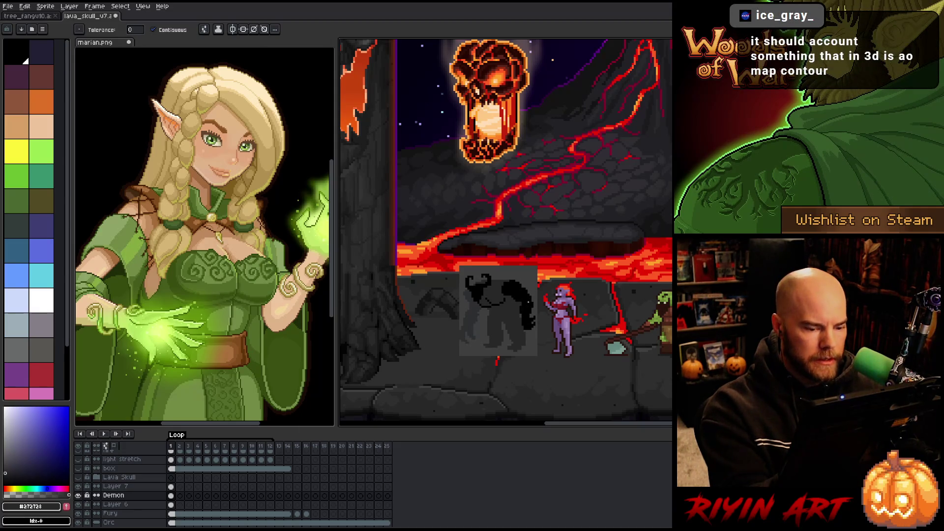
# Lasso the black hair on Layer 7 and transform it to hang along the figure's right side.
pyautogui.press('m')
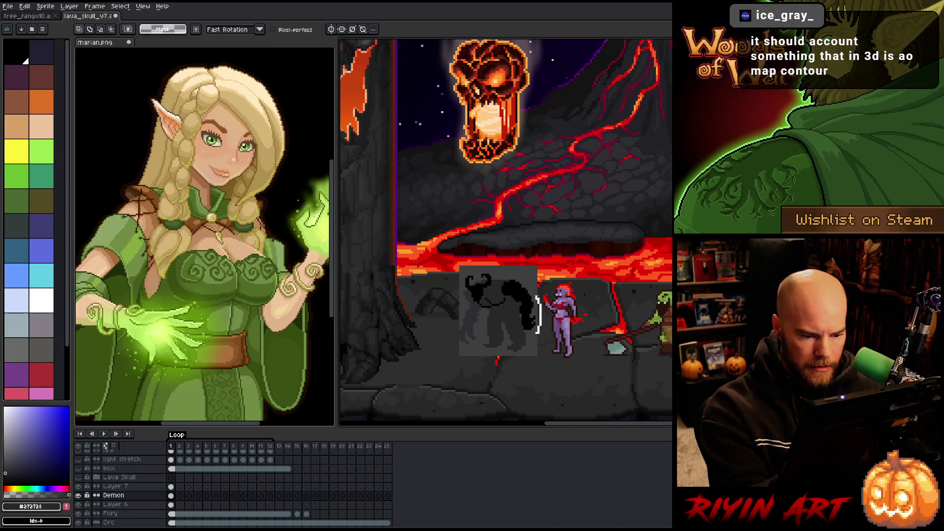
pyautogui.moveTo(515, 288)
pyautogui.mouseDown()
pyautogui.moveTo(516, 297)
pyautogui.moveTo(541, 289)
pyautogui.mouseUp()
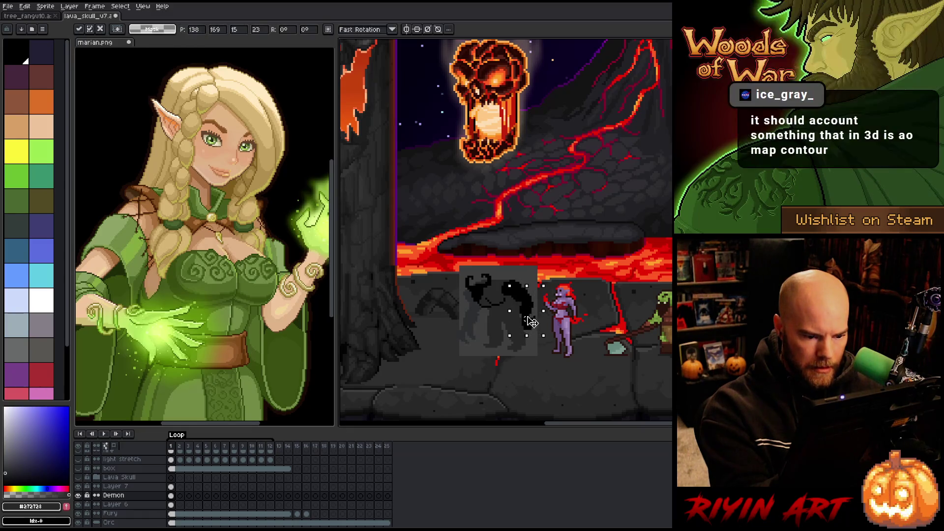
pyautogui.hotkey('ctrl', 'd')
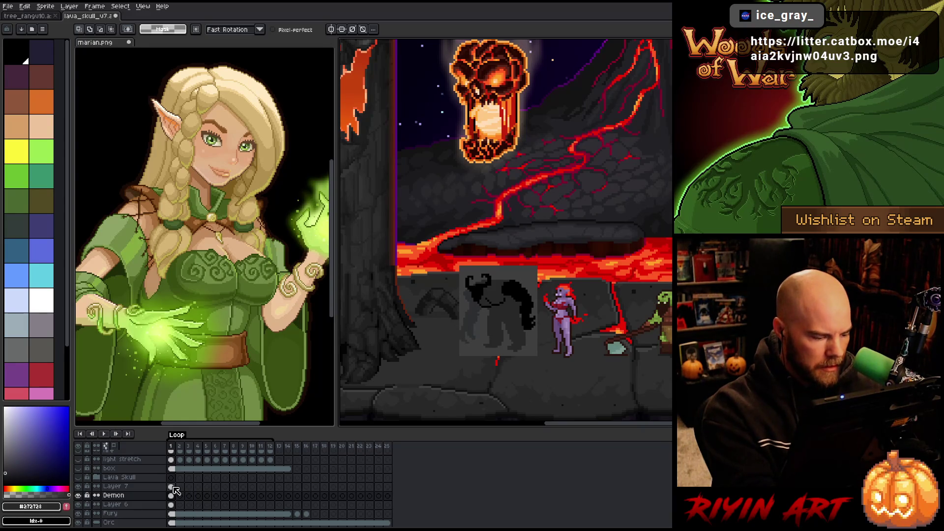
pyautogui.click(171, 486)
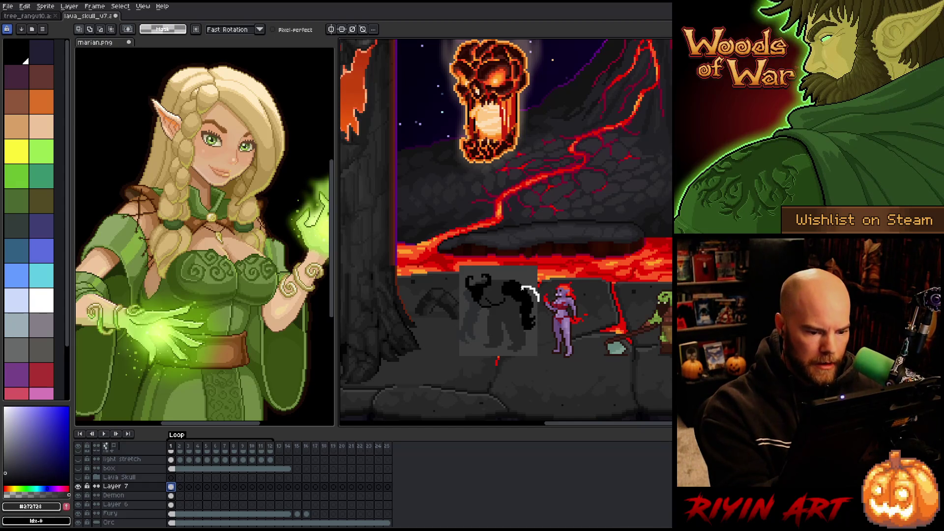
pyautogui.moveTo(526, 340); pyautogui.dragTo(527, 340)
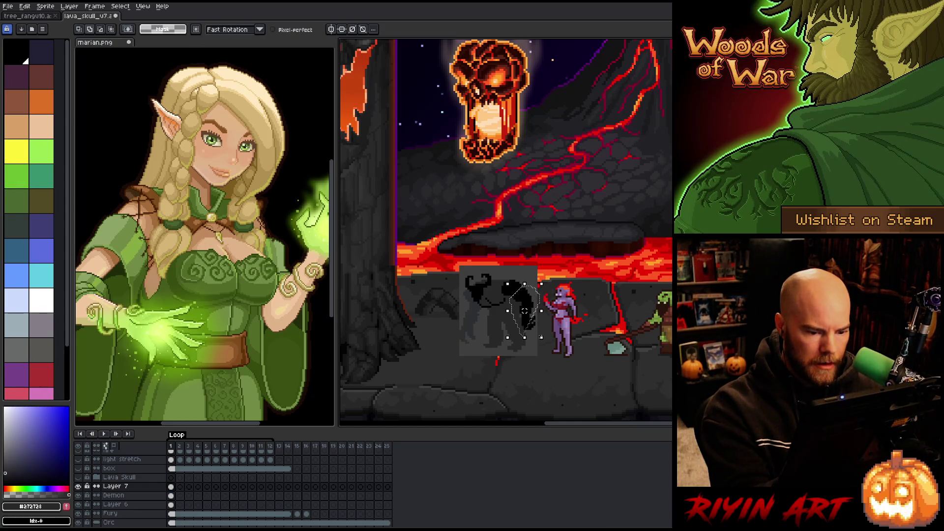
pyautogui.click(524, 318)
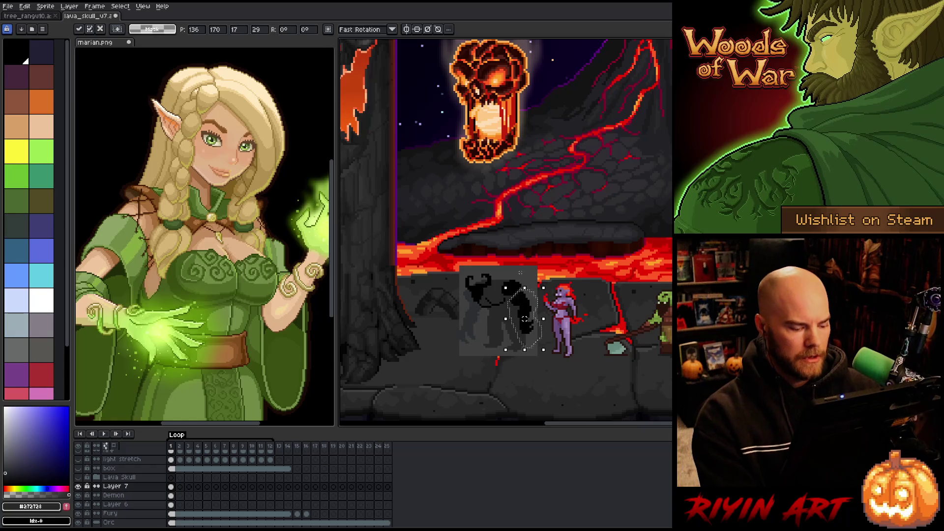
pyautogui.click(520, 272)
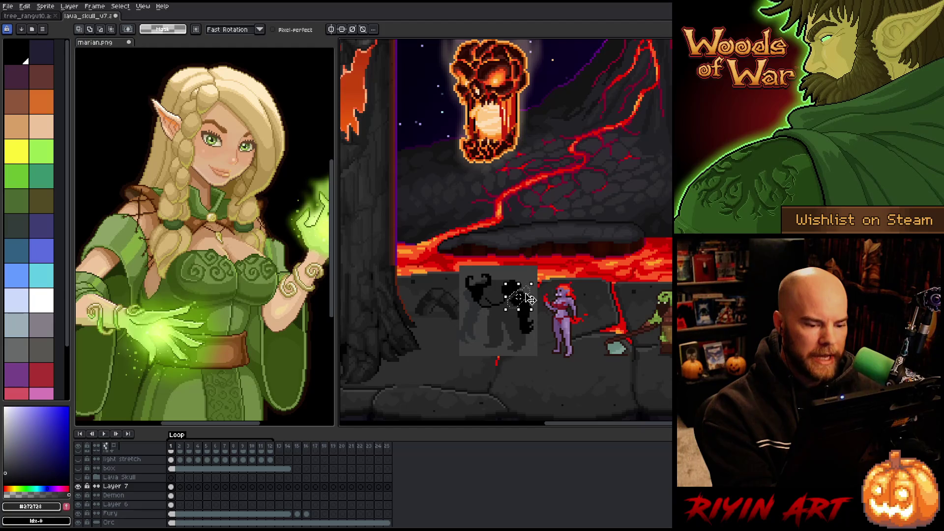
# Nudge the hair up-right, adjust another hair piece, and touch up its edges in black.
pyautogui.moveTo(519, 308); pyautogui.dragTo(521, 306)
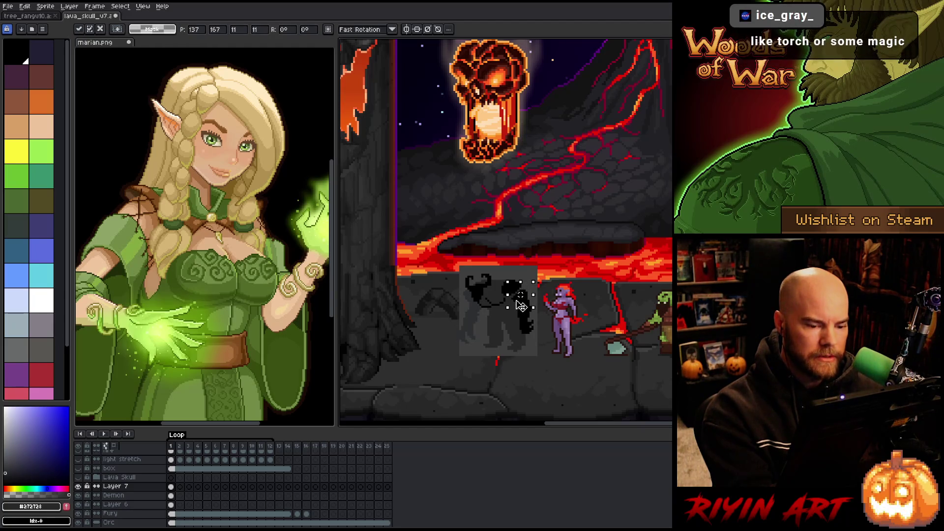
pyautogui.press('Return')
pyautogui.moveTo(538, 344)
pyautogui.mouseDown()
pyautogui.moveTo(534, 294)
pyautogui.moveTo(520, 289)
pyautogui.moveTo(532, 305)
pyautogui.mouseUp()
pyautogui.press('Return')
pyautogui.press('b')
pyautogui.keyDown('alt'); pyautogui.click(513, 297); pyautogui.keyUp('alt')
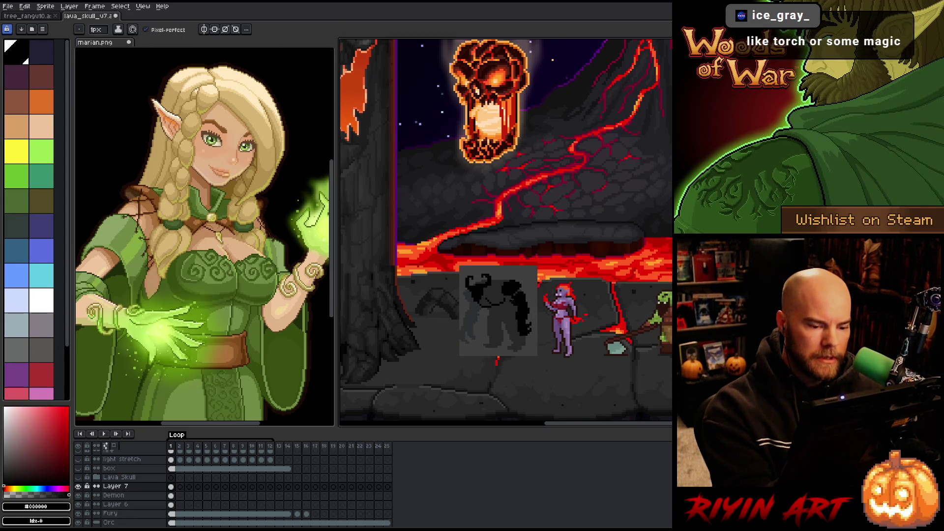
pyautogui.press('e')
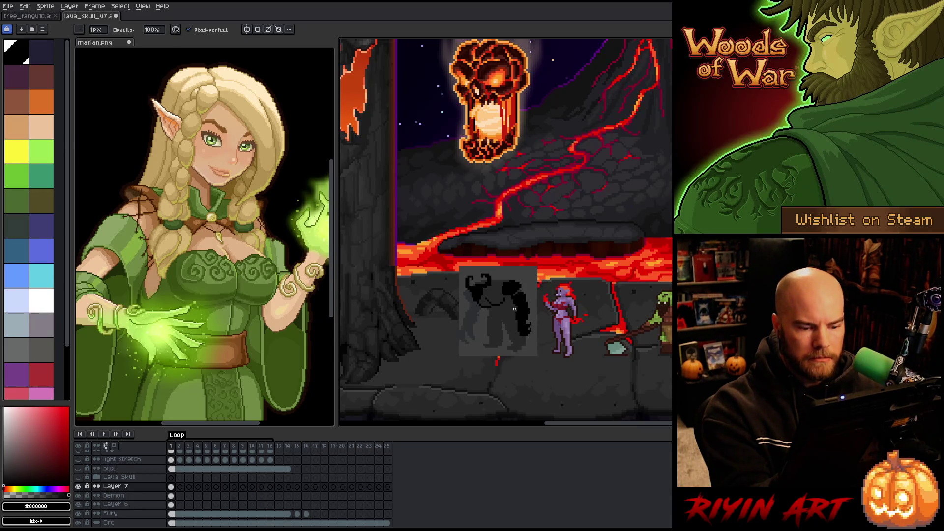
pyautogui.press('b')
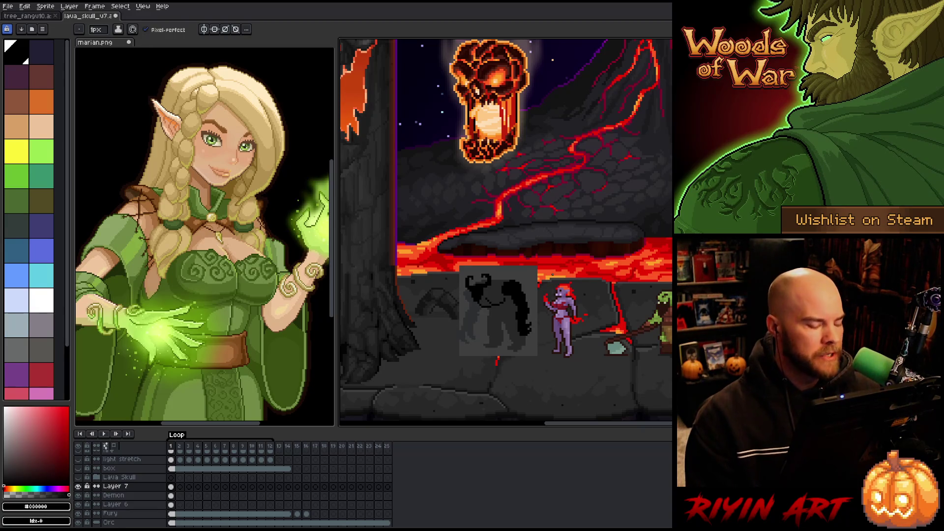
# Lasso and shift the hair shape again, retouch it, and eyedrop the dark grey #272723.
pyautogui.press('q')
pyautogui.moveTo(532, 338)
pyautogui.mouseDown()
pyautogui.moveTo(511, 344)
pyautogui.moveTo(528, 303)
pyautogui.moveTo(529, 314)
pyautogui.mouseUp()
pyautogui.click(547, 250)
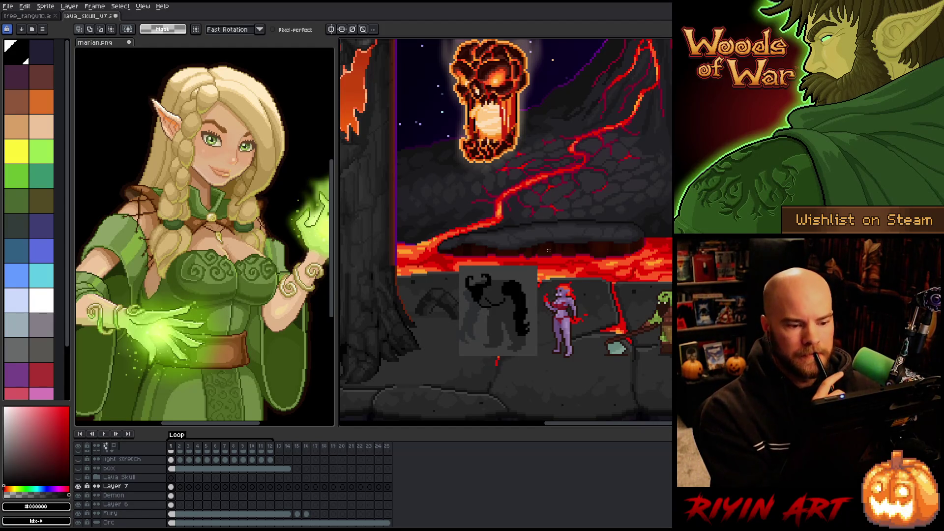
pyautogui.press('b')
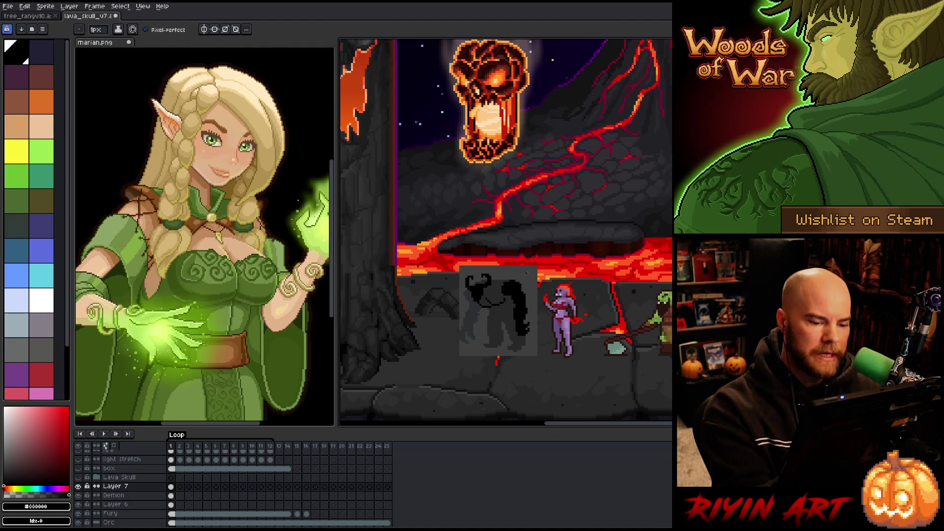
pyautogui.press('e')
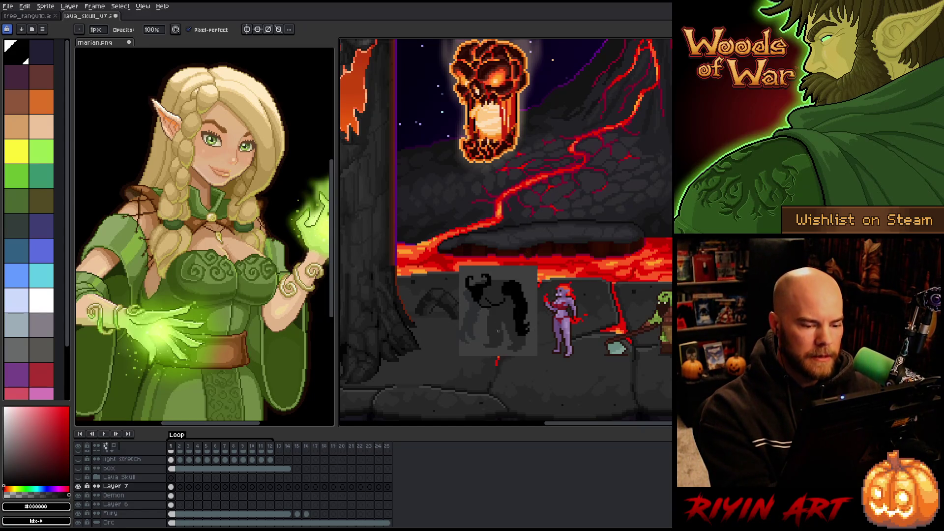
pyautogui.keyDown('alt'); pyautogui.click(488, 323); pyautogui.keyUp('alt')
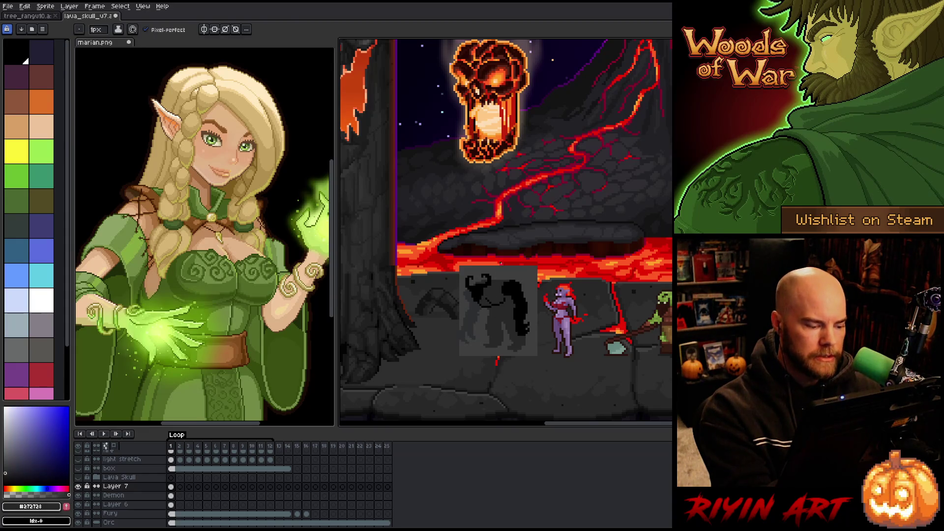
# Toggle Layer 7's visibility to compare, then make Demon the active layer with the eraser.
pyautogui.click(77, 487)
pyautogui.click(77, 495)
pyautogui.click(113, 495)
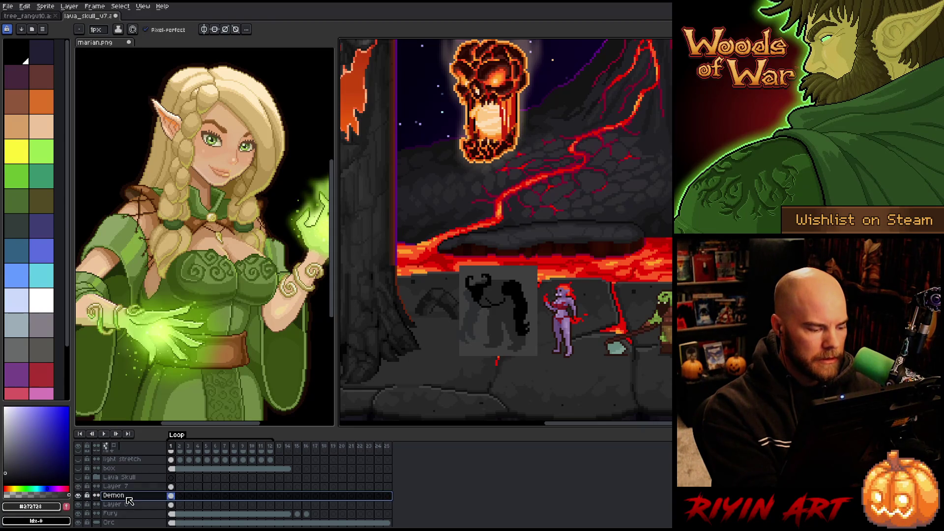
pyautogui.click(510, 286)
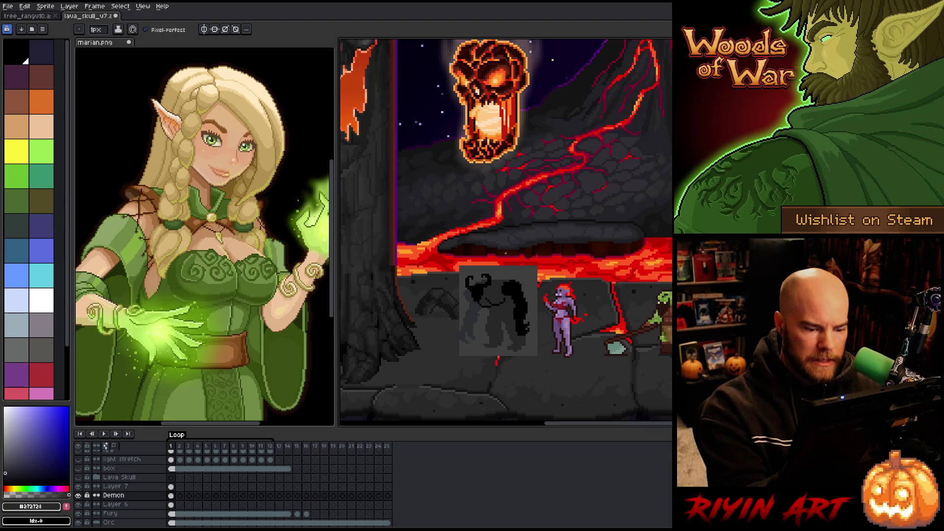
pyautogui.press('e')
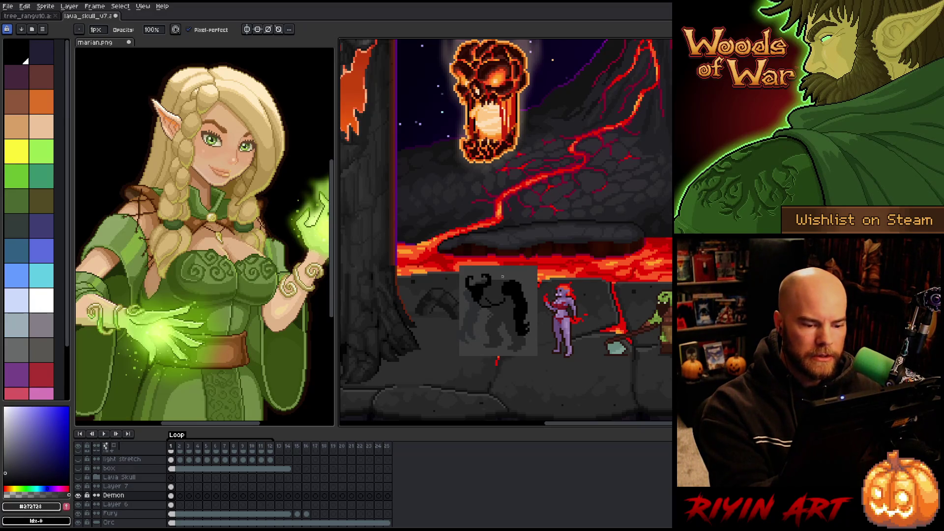
pyautogui.press('e')
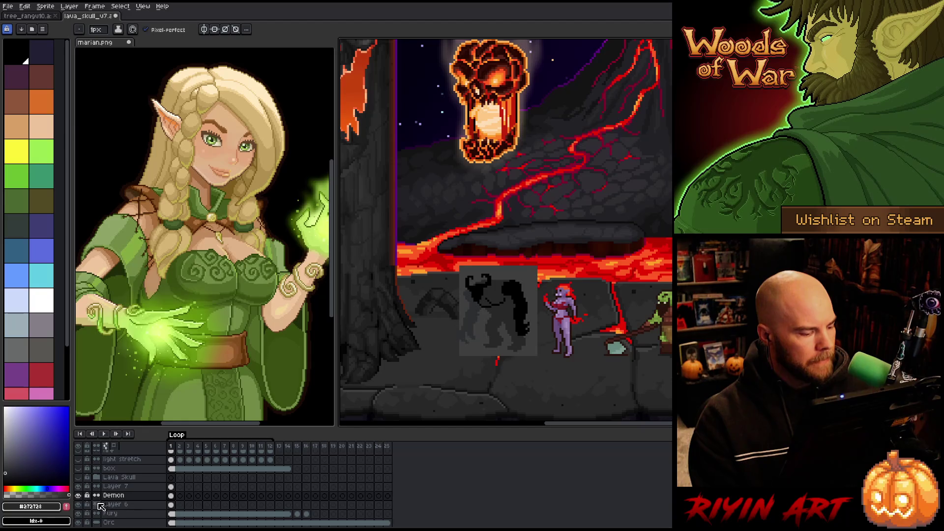
# Toggle the Demon layer's visibility repeatedly to compare the silhouette and hair.
pyautogui.click(78, 495)
pyautogui.click(78, 495)
pyautogui.click(79, 495)
pyautogui.click(79, 496)
pyautogui.click(79, 495)
pyautogui.click(78, 495)
pyautogui.click(79, 496)
pyautogui.click(79, 495)
pyautogui.click(79, 495)
pyautogui.click(78, 496)
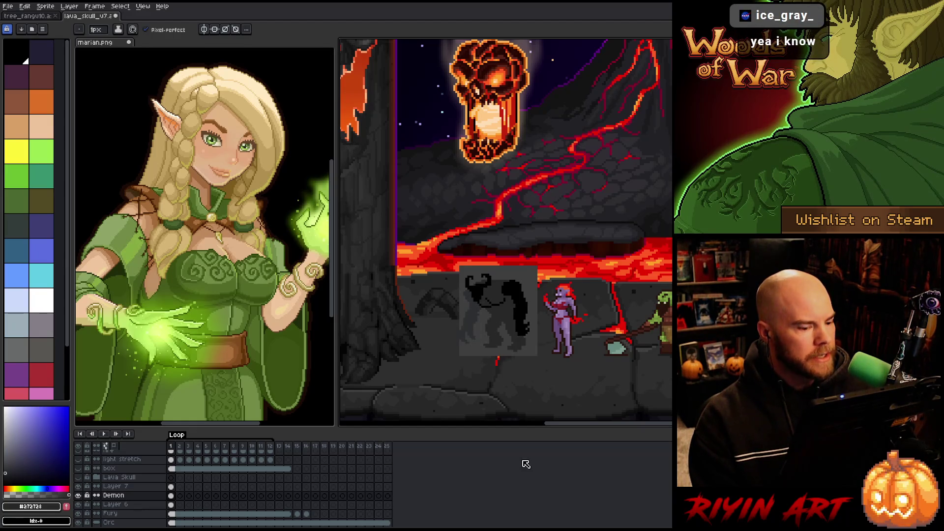
pyautogui.scroll(1, 547, 337)
pyautogui.scroll(1, 542, 332)
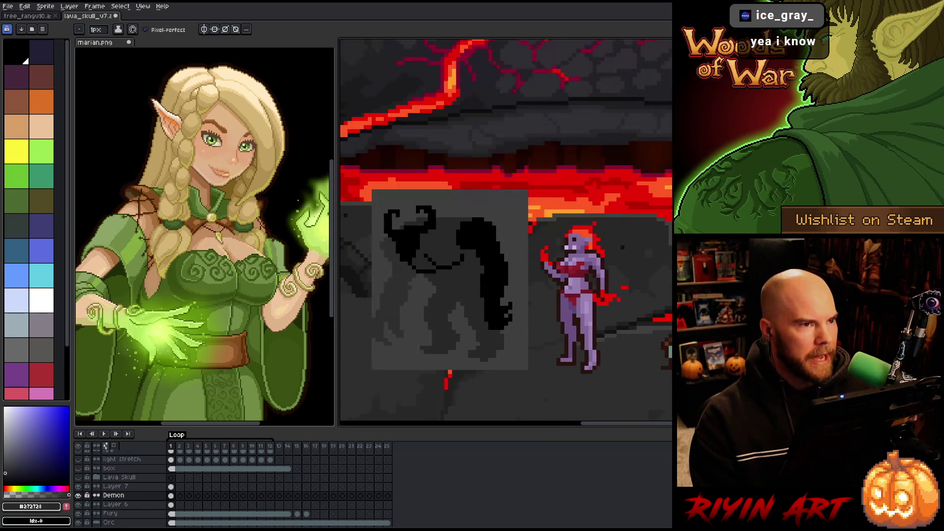
pyautogui.scroll(-1, 496, 323)
pyautogui.scroll(1, 445, 308)
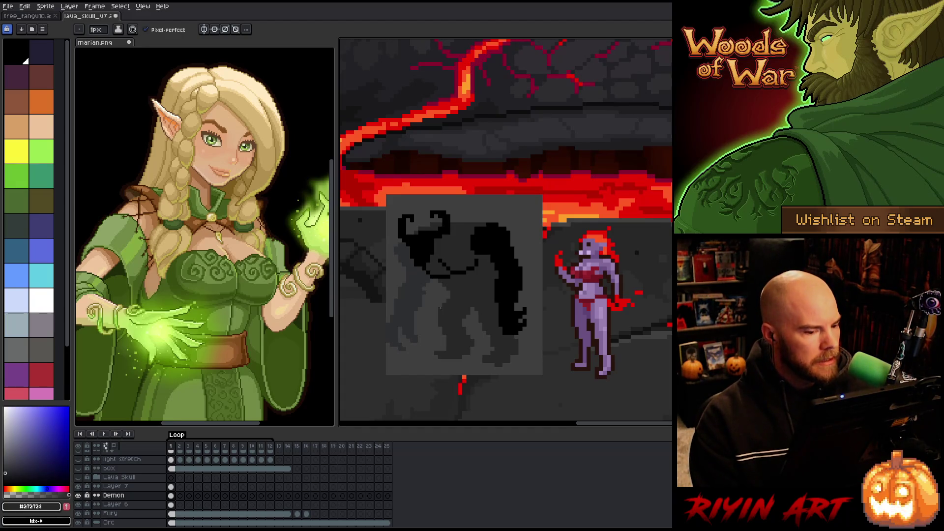
# Pan the scene right and loop a lasso selection around the black hair shape.
pyautogui.press('h')
pyautogui.moveTo(494, 317); pyautogui.dragTo(528, 317)
pyautogui.press('b')
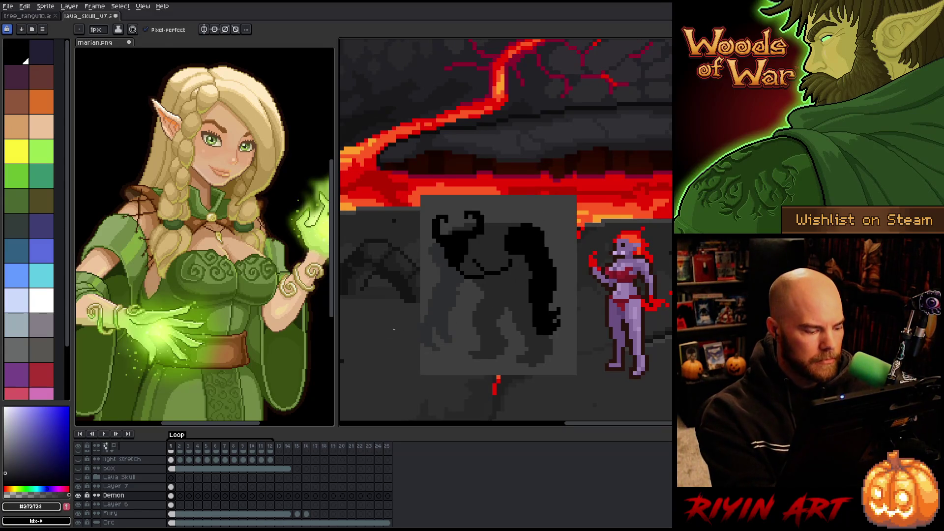
pyautogui.click(171, 495)
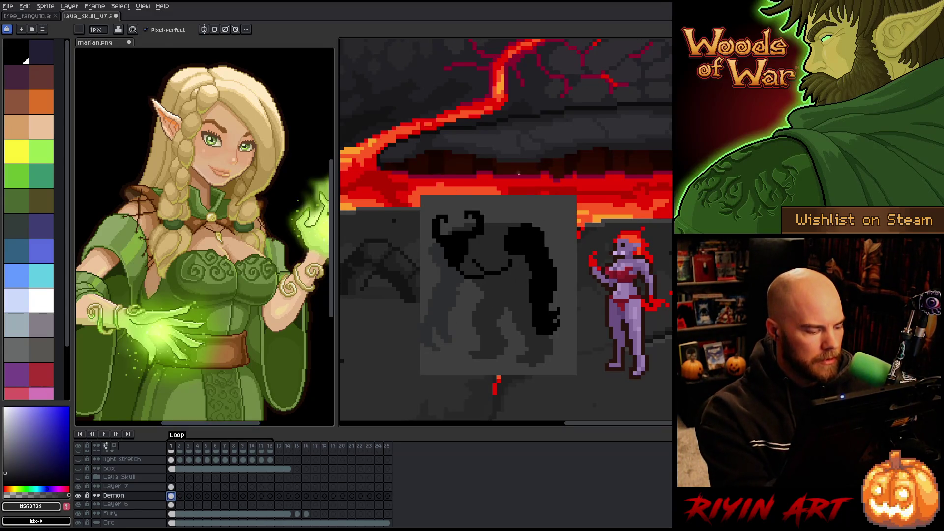
pyautogui.press('q')
pyautogui.moveTo(582, 350)
pyautogui.mouseDown()
pyautogui.moveTo(587, 302)
pyautogui.moveTo(545, 243)
pyautogui.moveTo(524, 264)
pyautogui.moveTo(568, 369)
pyautogui.moveTo(581, 350)
pyautogui.mouseUp()
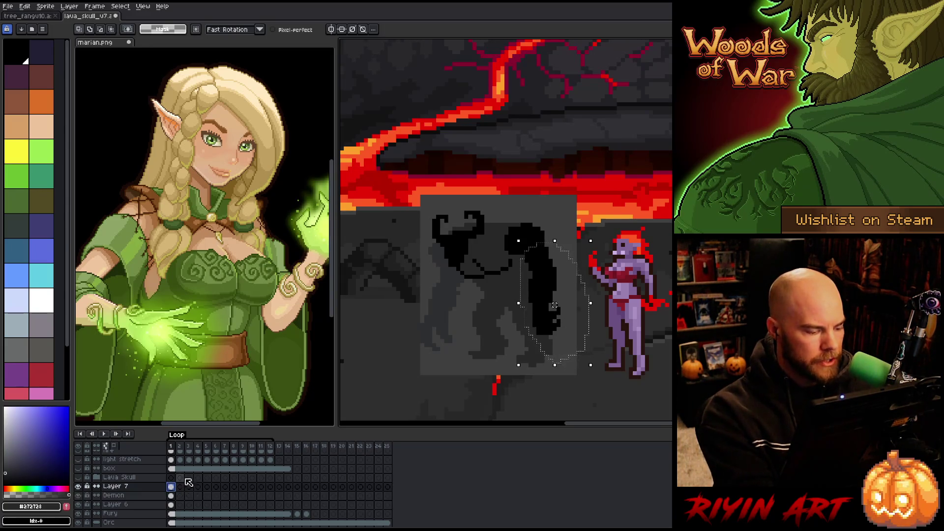
# On Layer 7, move the lassoed hair down-left and tidy its edge pixels in black.
pyautogui.click(171, 487)
pyautogui.moveTo(548, 285)
pyautogui.mouseDown()
pyautogui.moveTo(546, 295)
pyautogui.moveTo(539, 243)
pyautogui.mouseUp()
pyautogui.press('b')
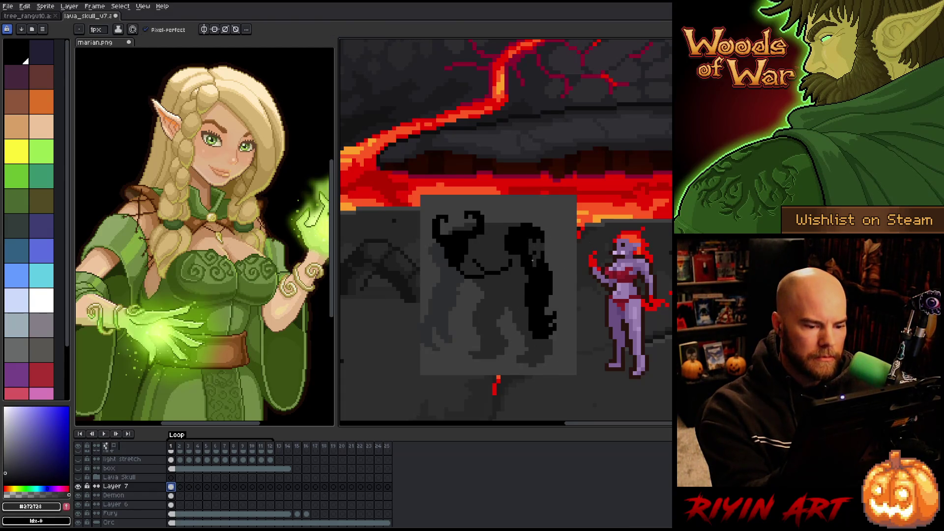
pyautogui.keyDown('alt'); pyautogui.click(535, 245); pyautogui.keyUp('alt')
pyautogui.click(538, 244)
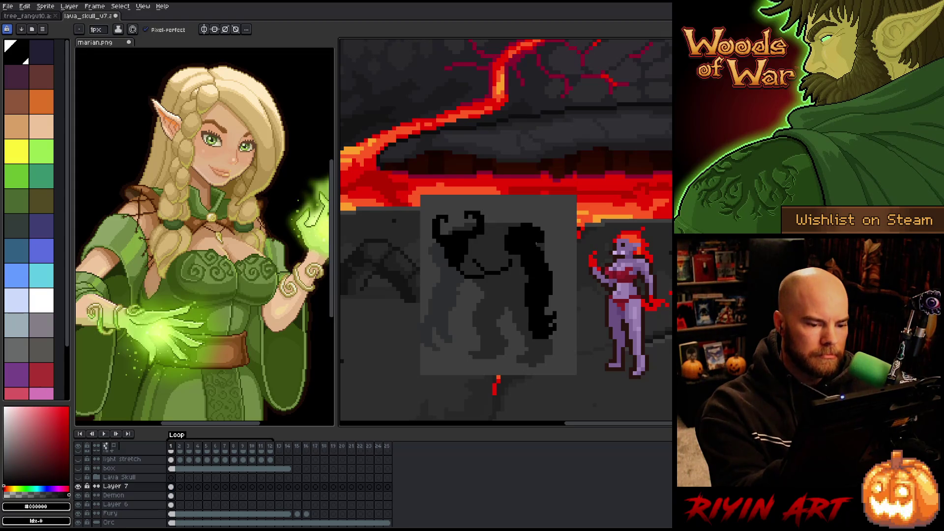
pyautogui.press('e')
pyautogui.moveTo(543, 241); pyautogui.dragTo(542, 233)
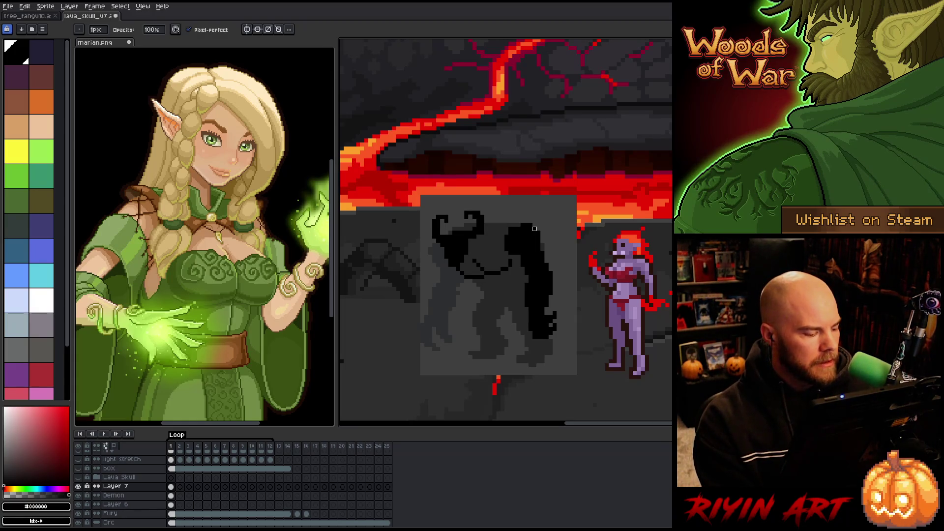
# Make the Demon layer active and eyedrop the dark grey #2c2f31.
pyautogui.click(171, 496)
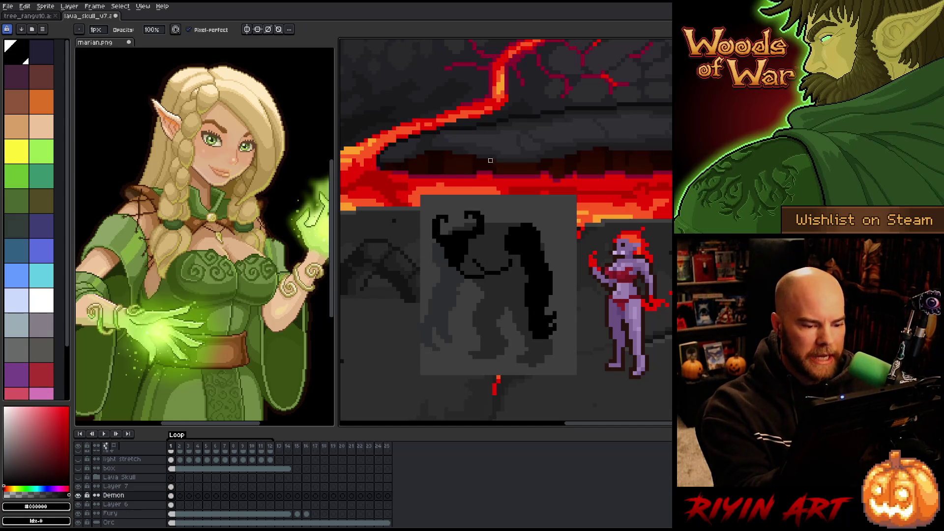
pyautogui.keyDown('alt'); pyautogui.click(454, 297); pyautogui.keyUp('alt')
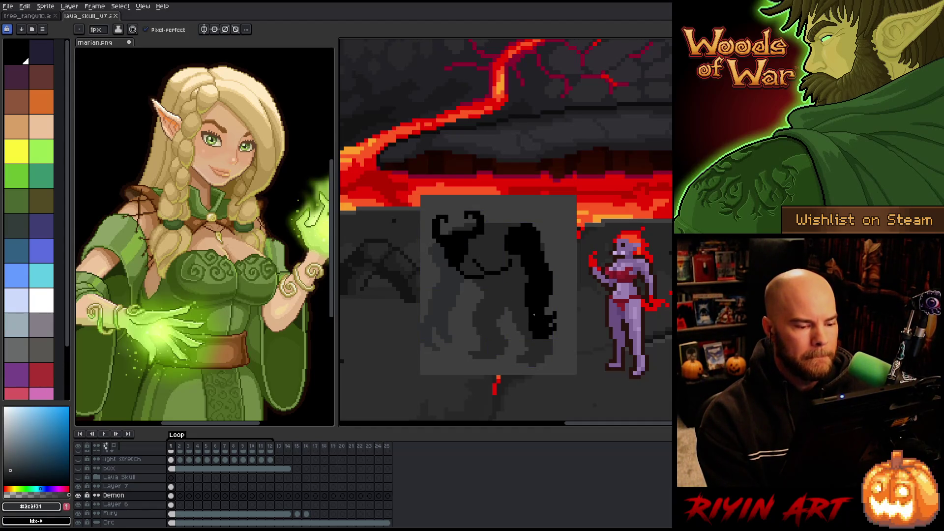
pyautogui.press('b')
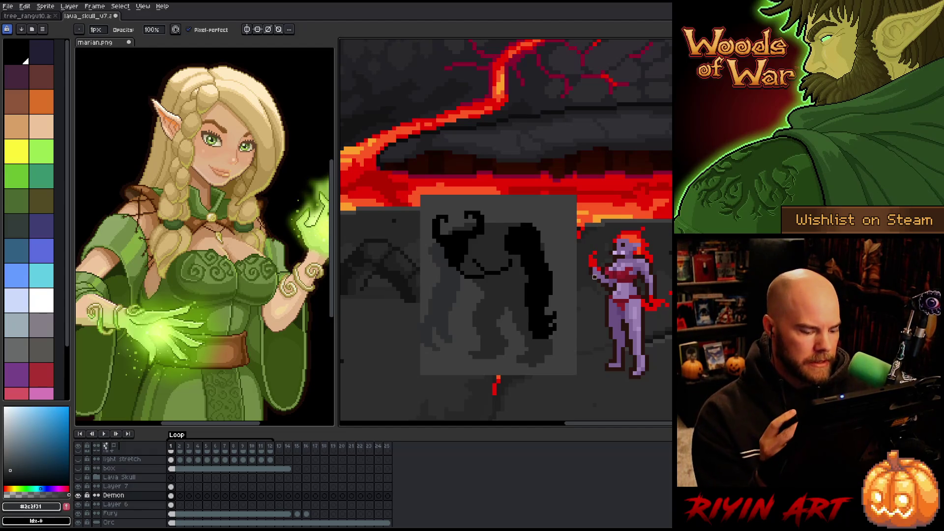
pyautogui.press('v')
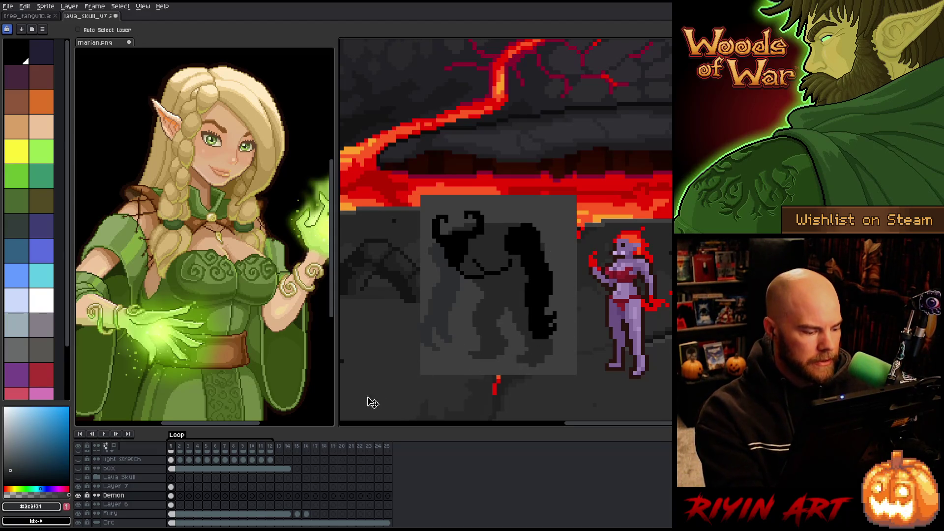
# Nudge Layer 6's grey rectangle a few pixels left and save the file.
pyautogui.click(171, 505)
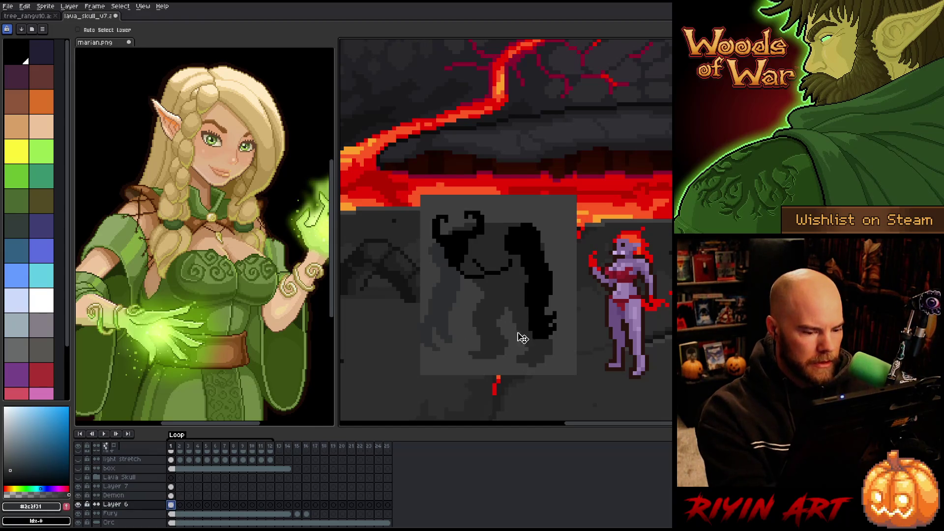
pyautogui.press('Left')
pyautogui.press('Left')
pyautogui.press('Left')
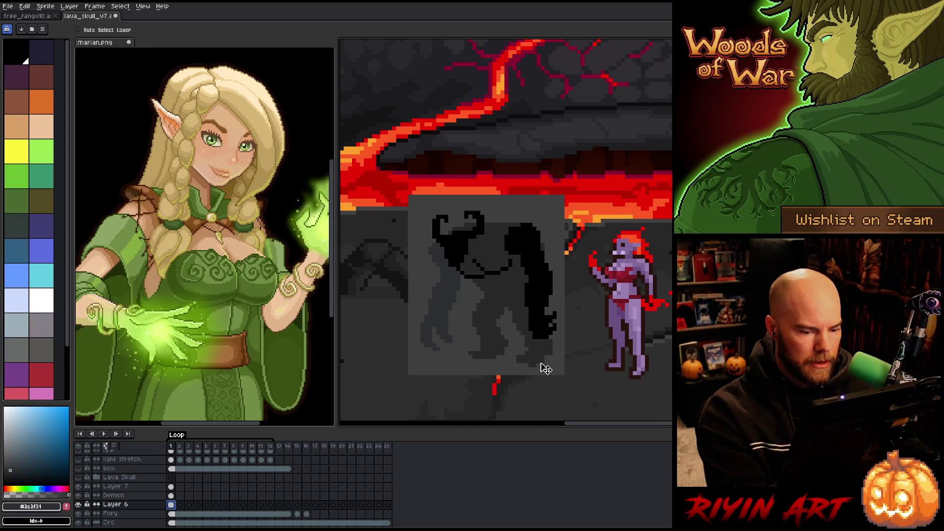
pyautogui.press('Right')
pyautogui.press('Left')
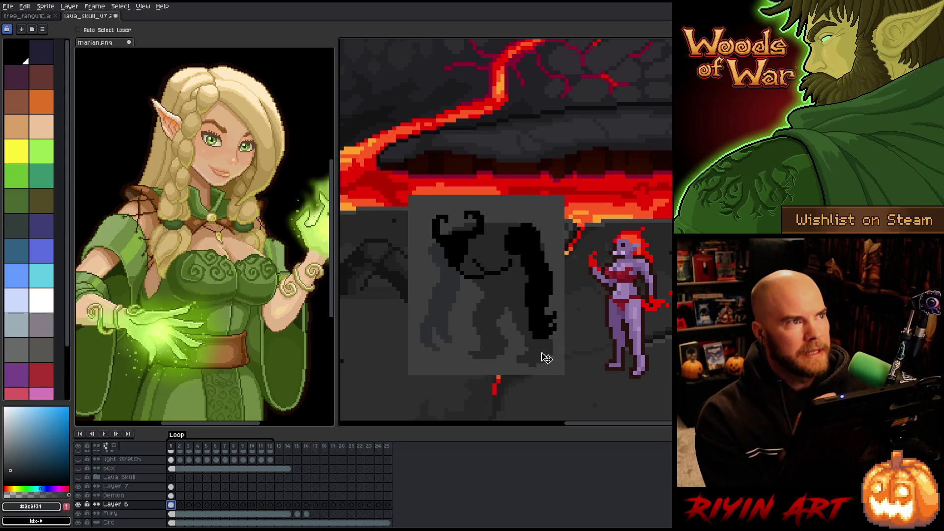
pyautogui.hotkey('ctrl', 's')
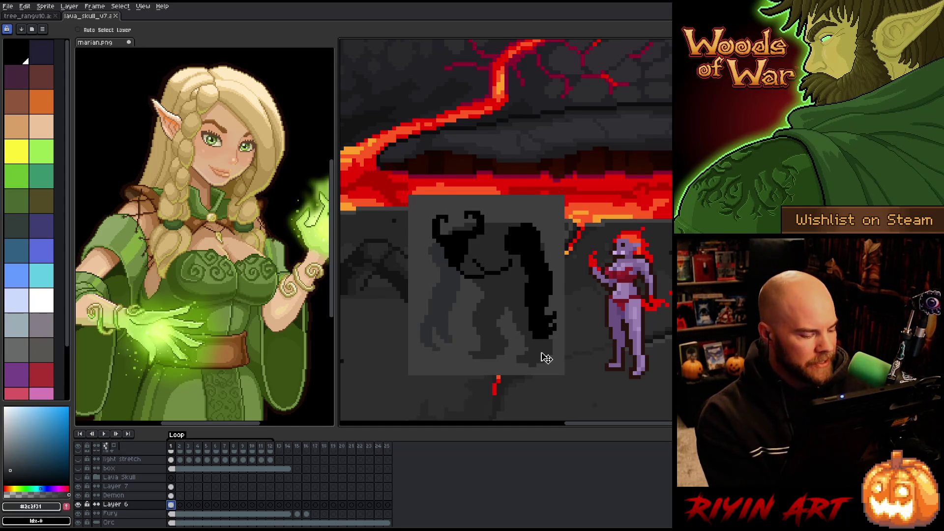
# On the Demon layer, pick the dark #272723 and try a horn stroke, then undo it.
pyautogui.hotkey('alt', 'Up')
pyautogui.press('b')
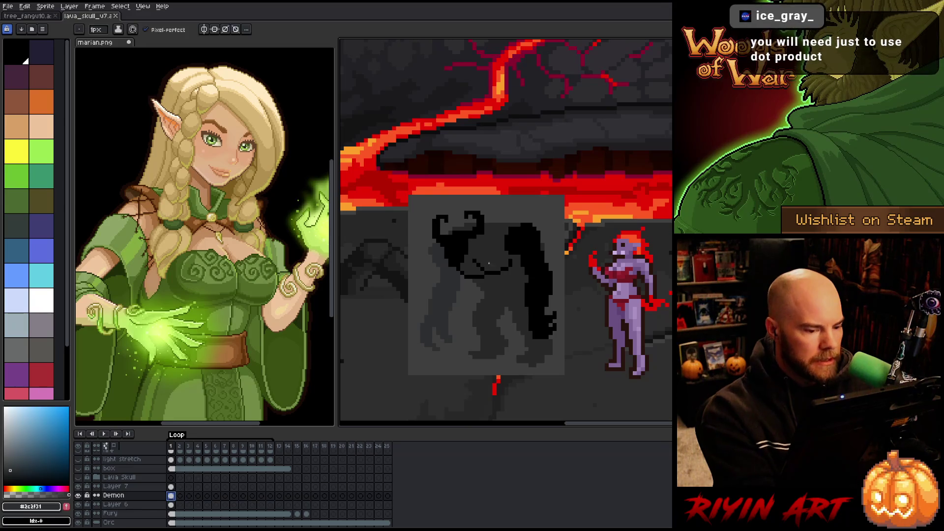
pyautogui.keyDown('alt'); pyautogui.click(506, 169); pyautogui.keyUp('alt')
pyautogui.click(506, 216)
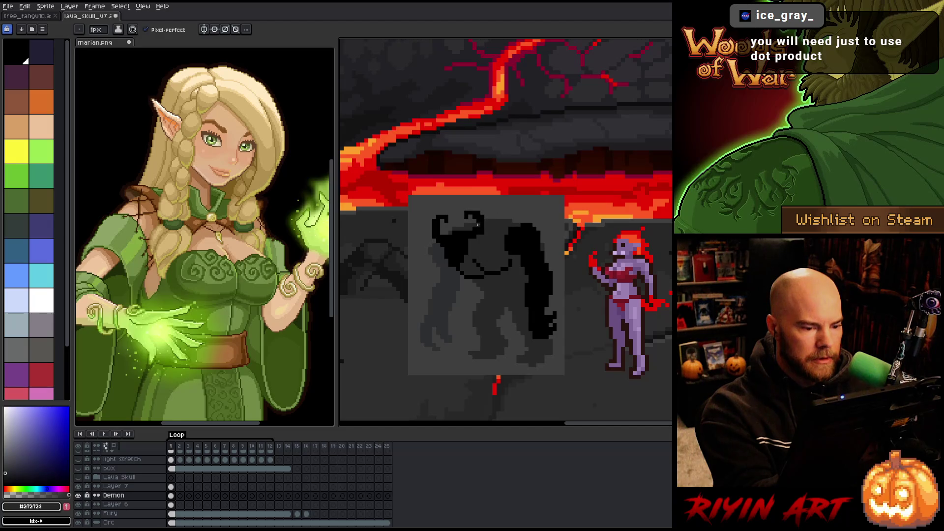
pyautogui.hotkey('ctrl', 'z')
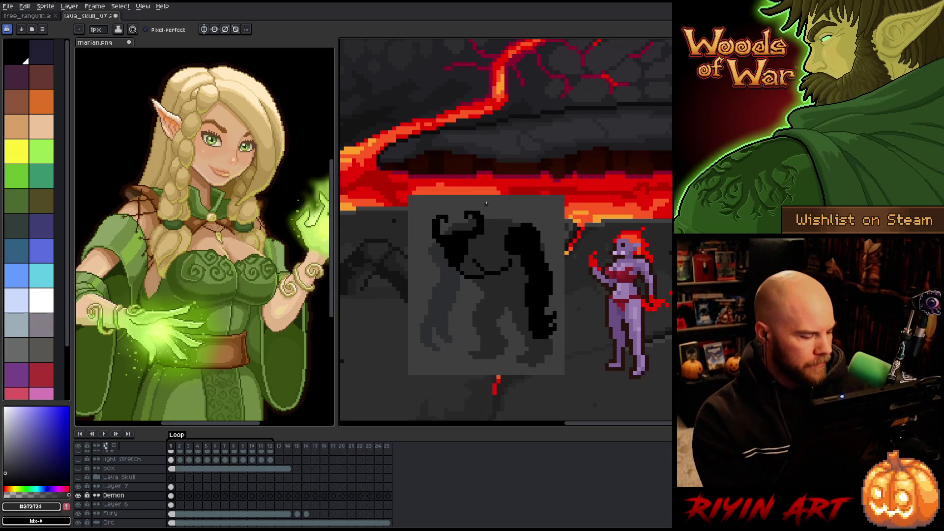
pyautogui.click(171, 495)
pyautogui.click(79, 496)
pyautogui.click(78, 496)
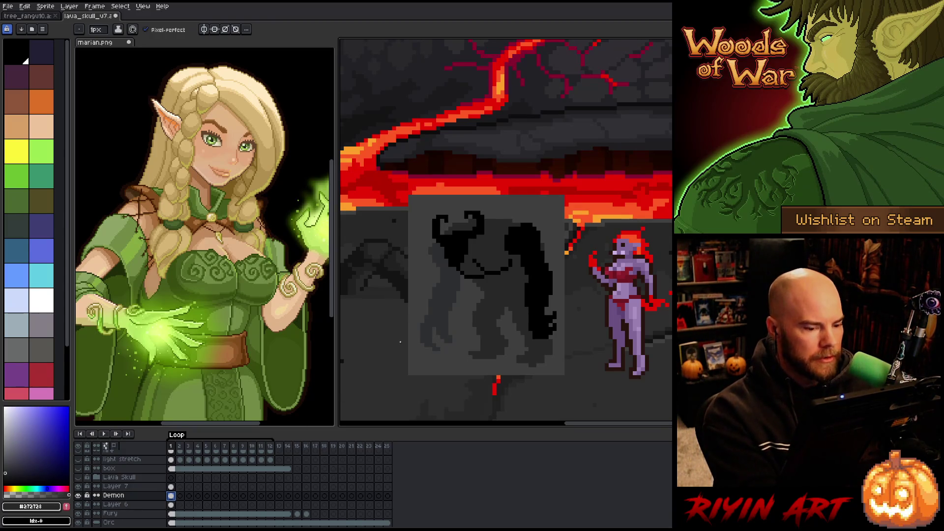
pyautogui.press('b')
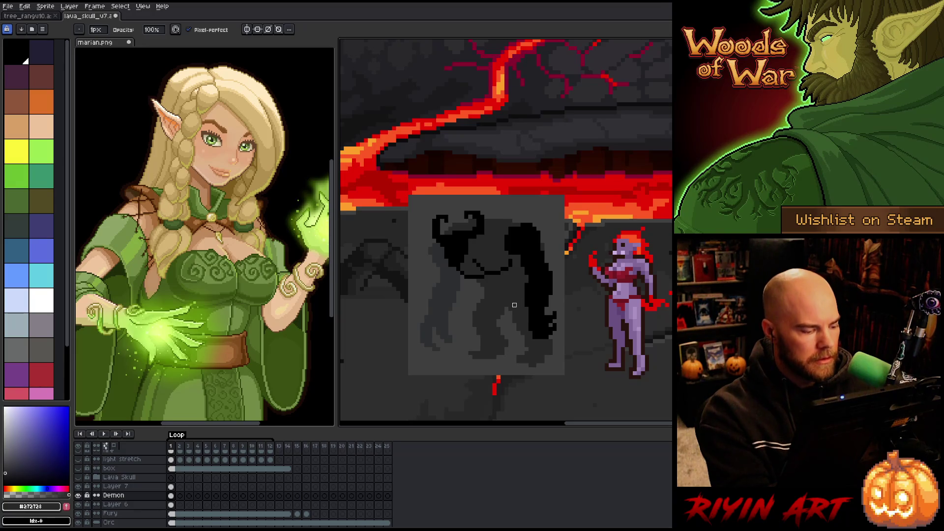
pyautogui.click(78, 496)
pyautogui.click(78, 495)
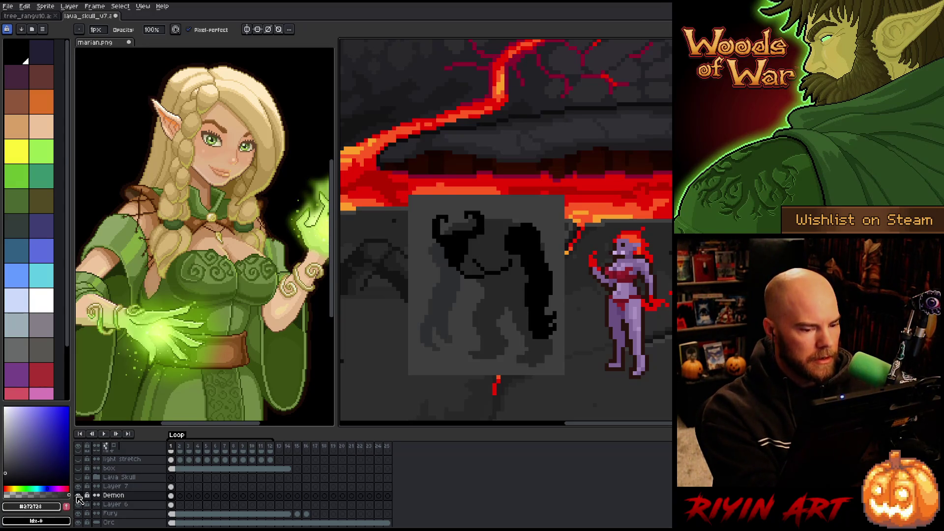
pyautogui.press('e')
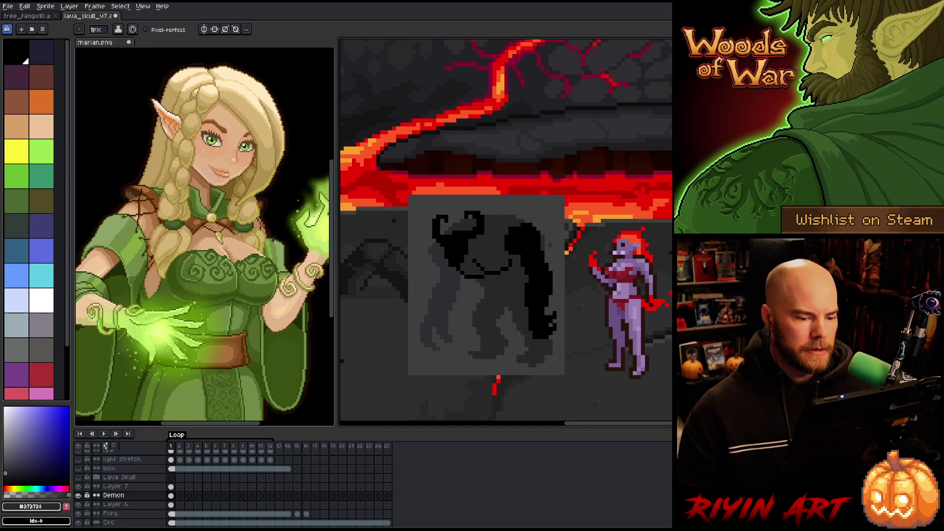
pyautogui.press('e')
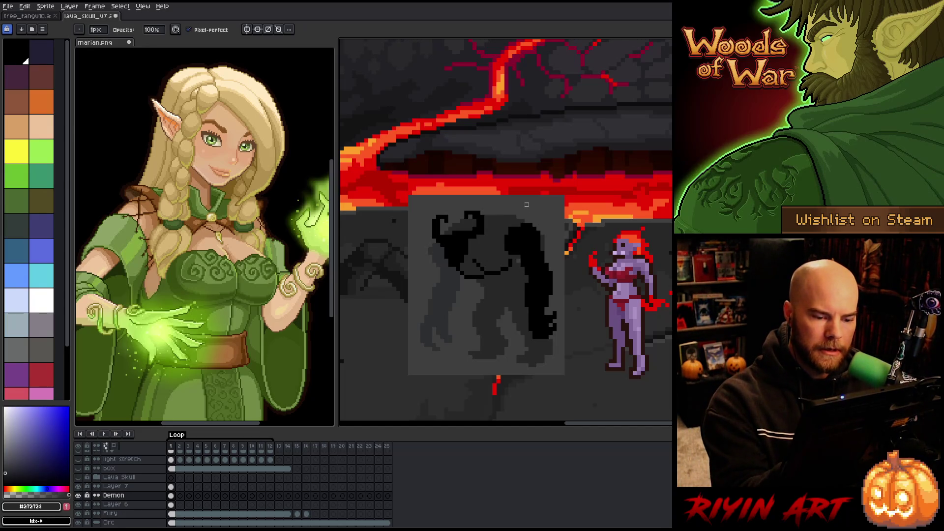
pyautogui.press('Up')
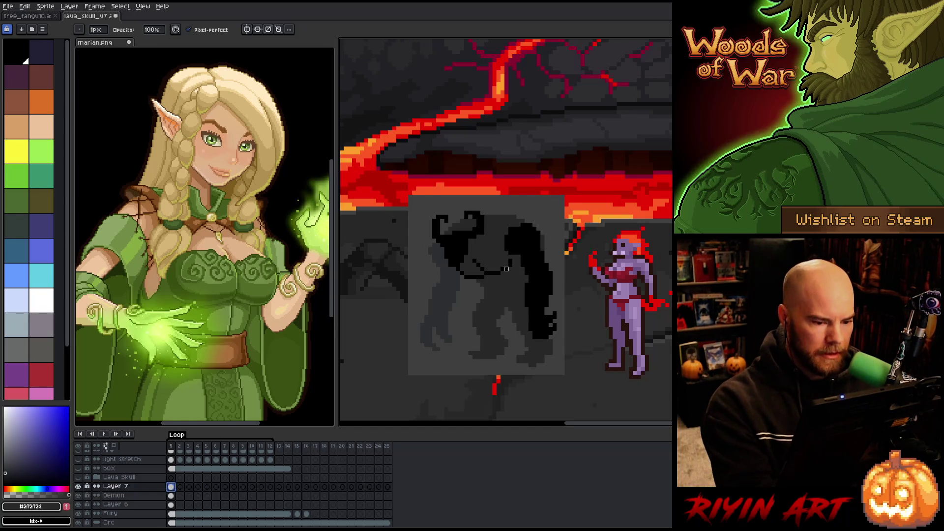
# On Layer 7, try a rectangle selection around the hair's lower end, drop it, and eyedrop black.
pyautogui.click(518, 261)
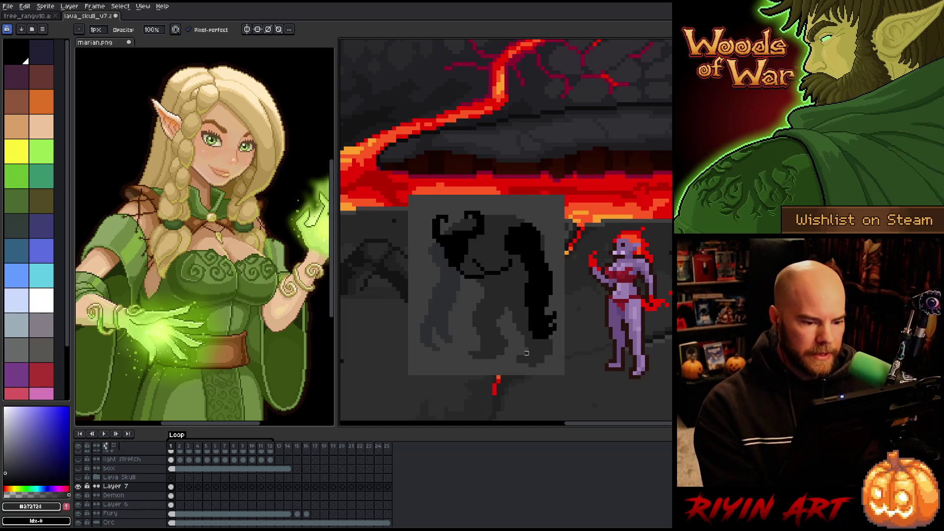
pyautogui.press('m')
pyautogui.moveTo(601, 378); pyautogui.dragTo(507, 272)
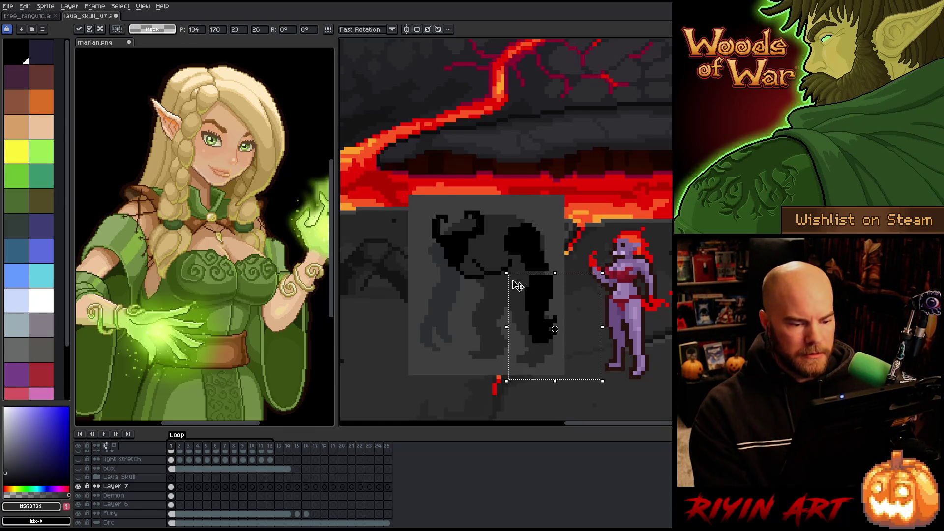
pyautogui.hotkey('ctrl', 'd')
pyautogui.press('b')
pyautogui.keyDown('alt'); pyautogui.click(534, 266); pyautogui.keyUp('alt')
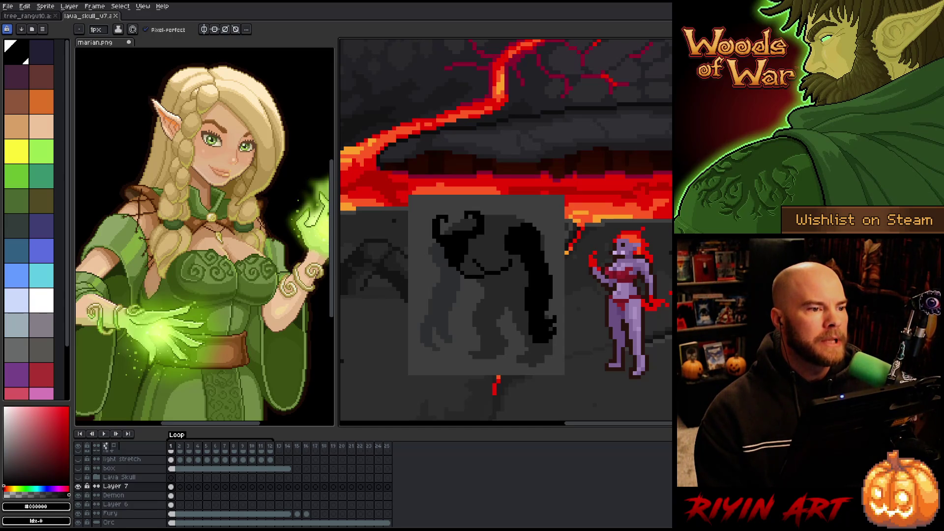
pyautogui.hotkey('alt', 'Tab')
pyautogui.hotkey('alt', 'Tab')
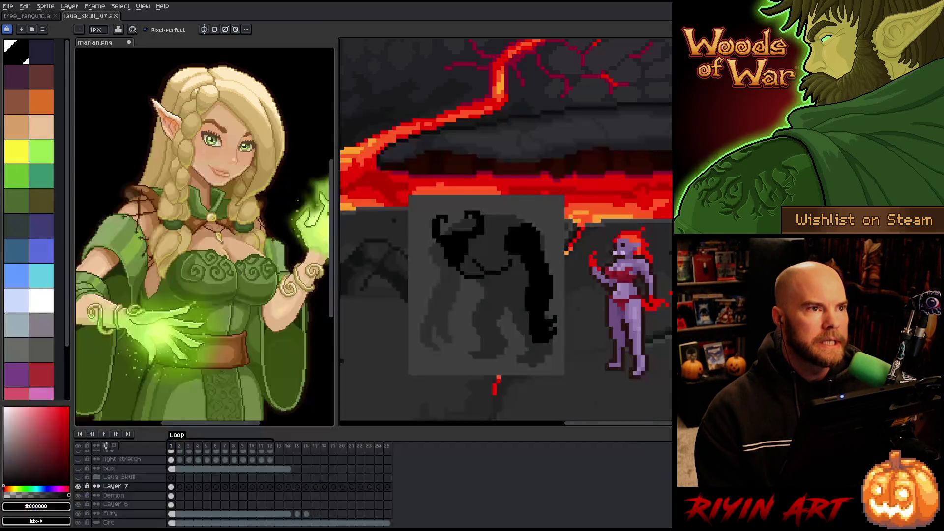